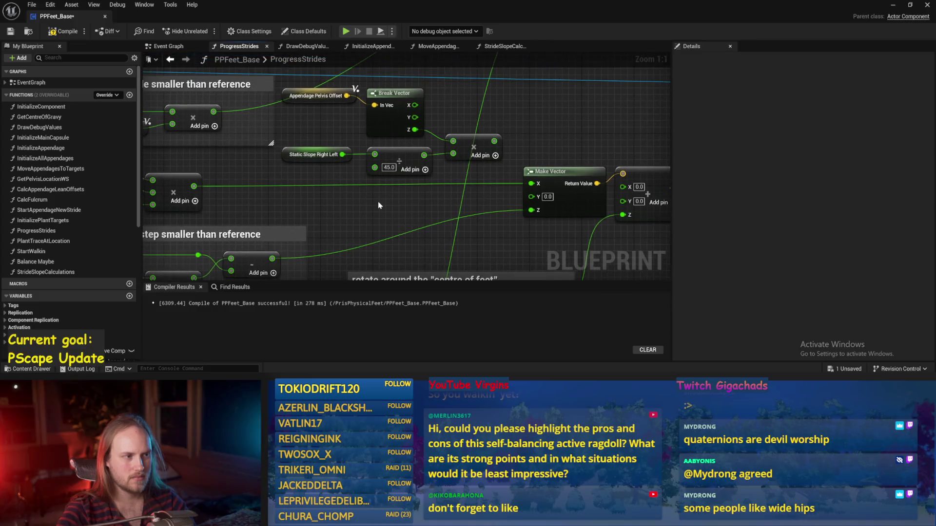
Step: Save PPFeet_Base and move the Multiply node up near Make Vector
click(9, 32)
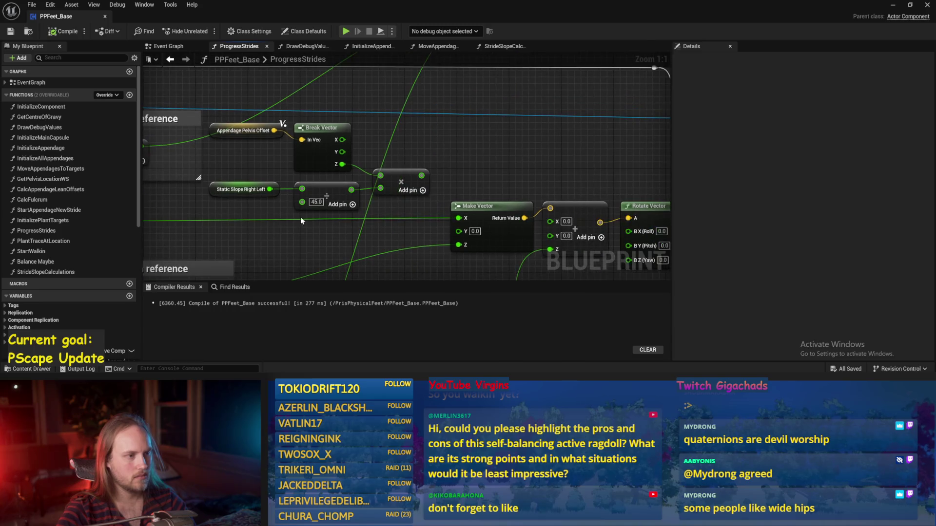
drag(400, 176, 399, 168)
scroll(400, 168, down, 1)
mouse_move(471, 119)
mouse_down()
mouse_move(394, 142)
mouse_move(414, 78)
mouse_move(428, 132)
mouse_move(287, 124)
mouse_move(476, 121)
mouse_up()
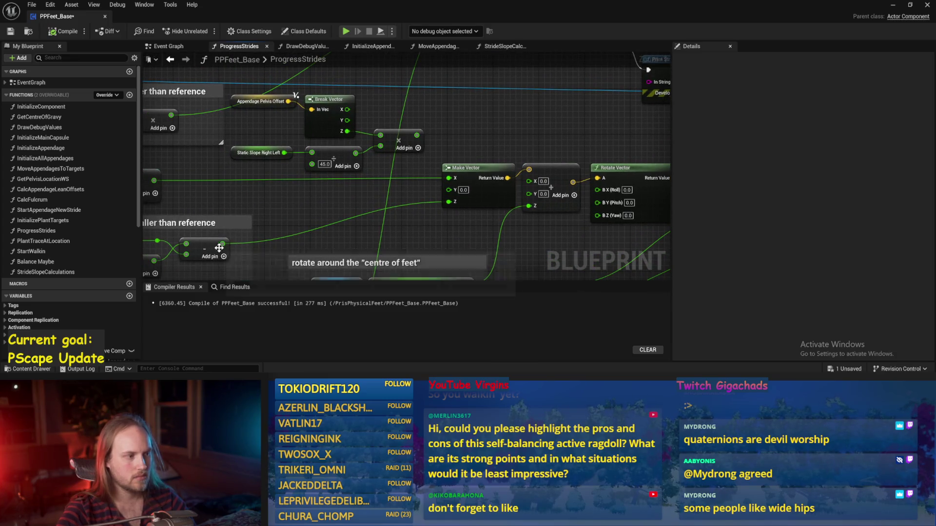
Step: Add a float Add node off the lower math node's output, connect it toward Make Vector's Z, and save
drag(222, 244, 349, 194)
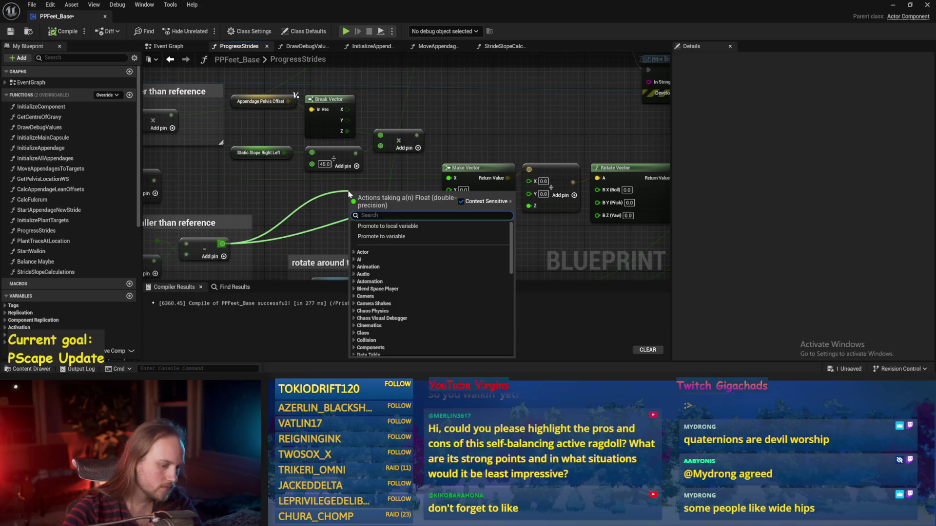
text(+)
key(Return)
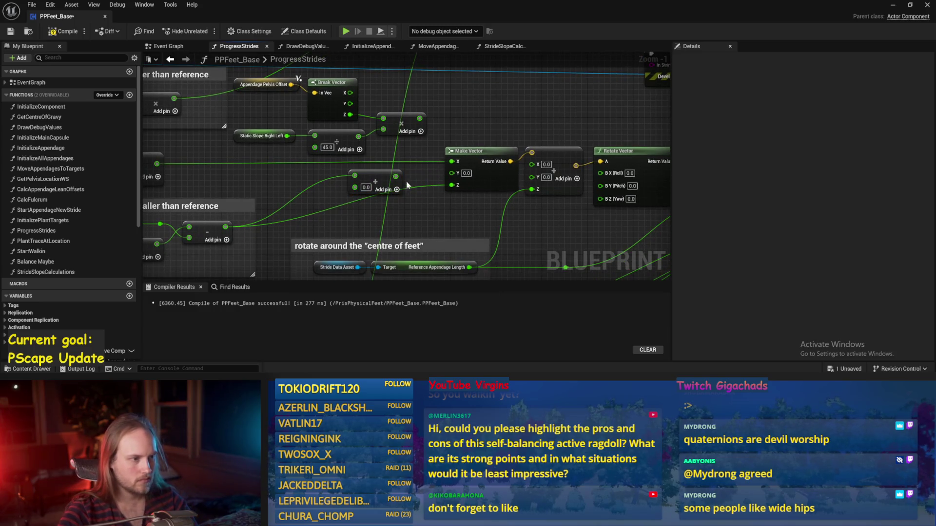
drag(407, 185, 395, 176)
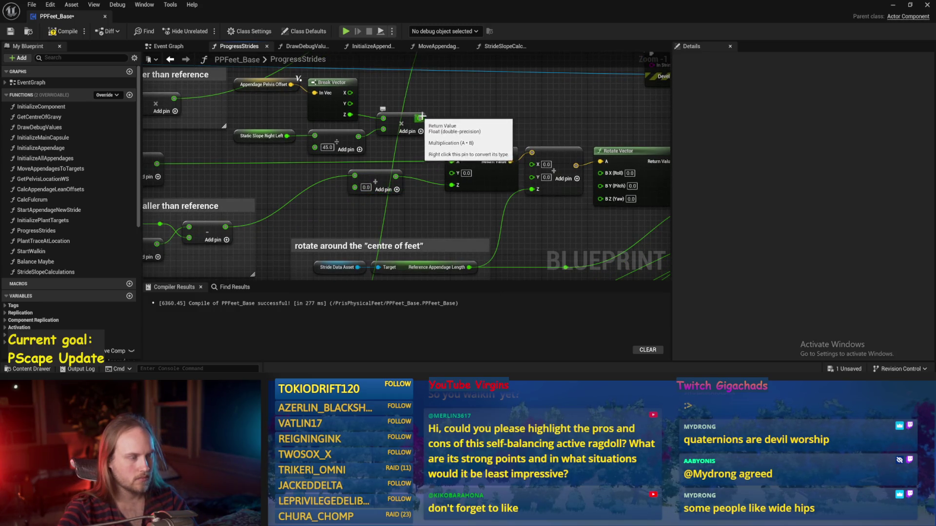
drag(461, 118, 424, 118)
key(ctrl+s)
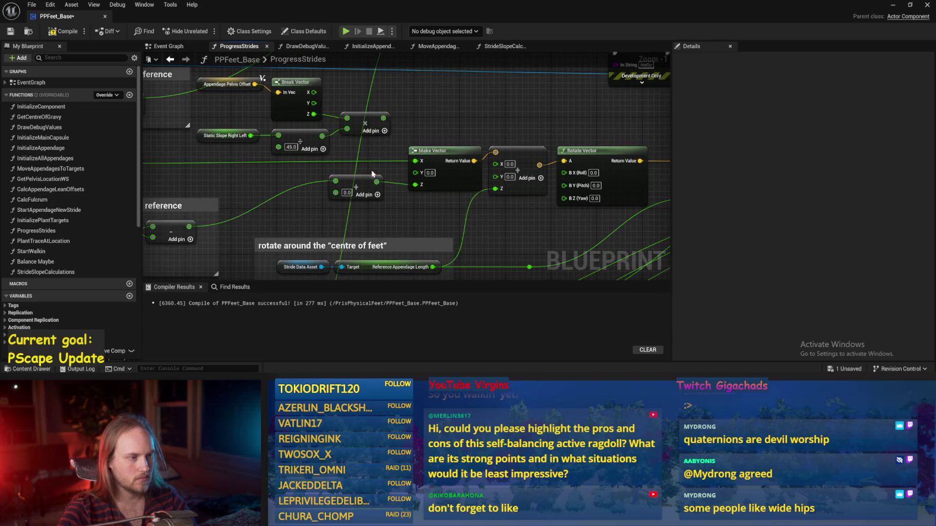
Step: Rewire the Add result into Make Vector's Z and tuck the Add node beside the vector nodes
click(382, 129)
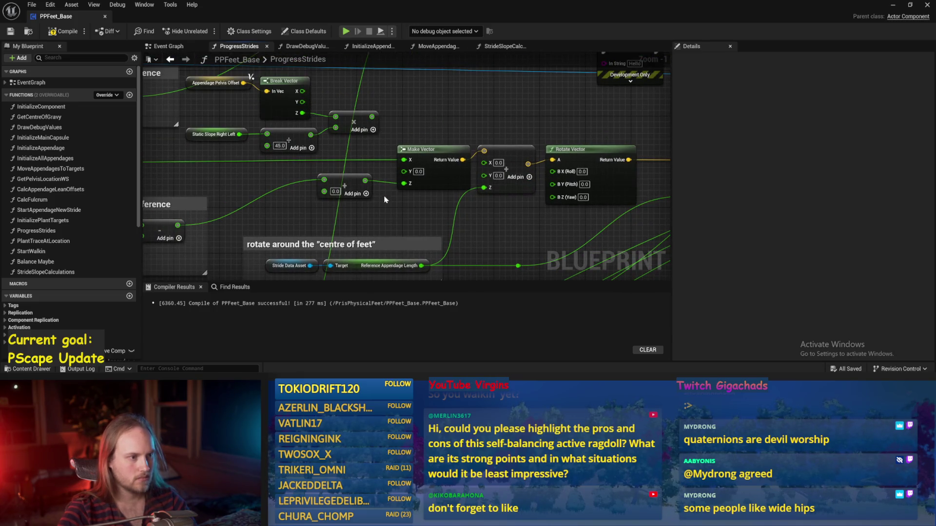
mouse_move(385, 199)
mouse_down()
mouse_move(302, 197)
mouse_move(476, 152)
mouse_up()
drag(476, 152, 347, 192)
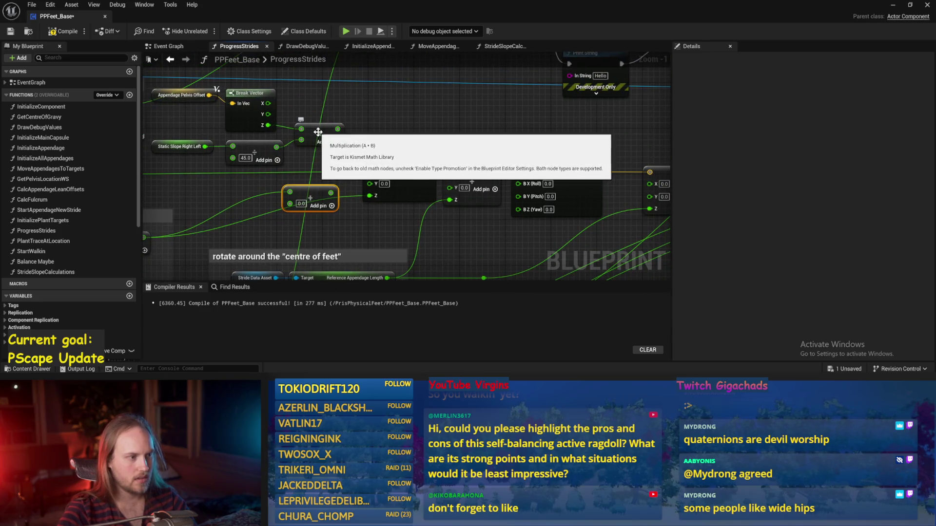
drag(441, 120, 349, 119)
mouse_move(593, 202)
mouse_down()
mouse_move(552, 202)
mouse_move(504, 140)
mouse_move(363, 142)
mouse_move(390, 125)
mouse_move(306, 87)
mouse_up()
click(526, 204)
Step: Reposition the second Rotate Vector node and the node after it to make room
scroll(512, 187, down, 2)
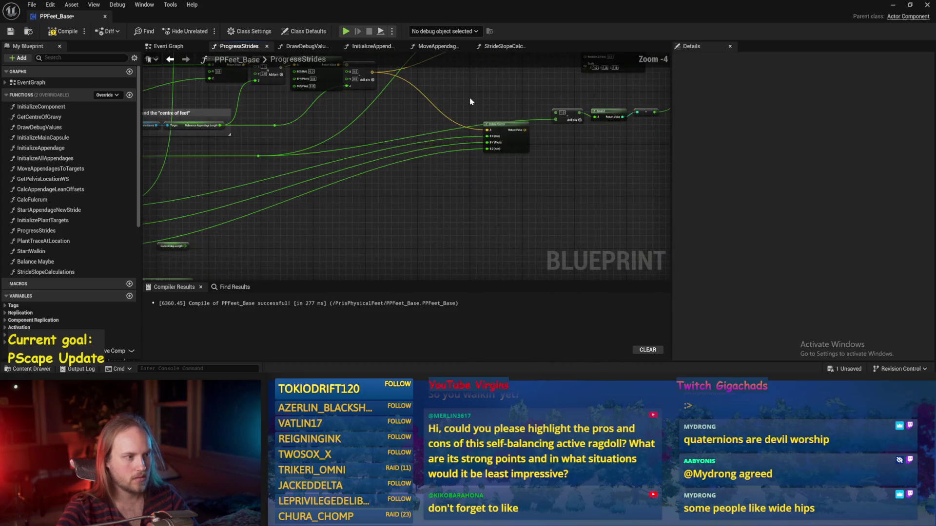
mouse_move(516, 197)
mouse_down()
mouse_move(585, 107)
mouse_move(579, 133)
mouse_move(489, 211)
mouse_up()
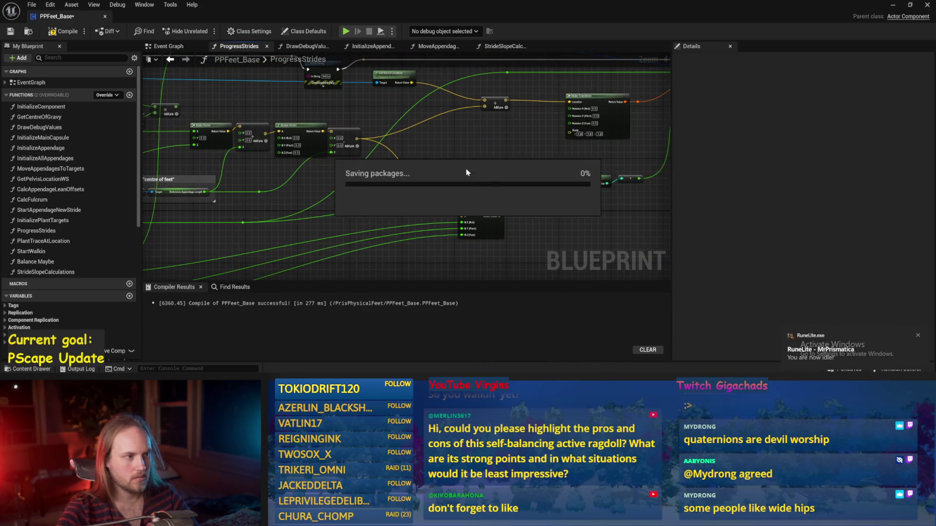
scroll(489, 211, up, 1)
drag(304, 114, 472, 192)
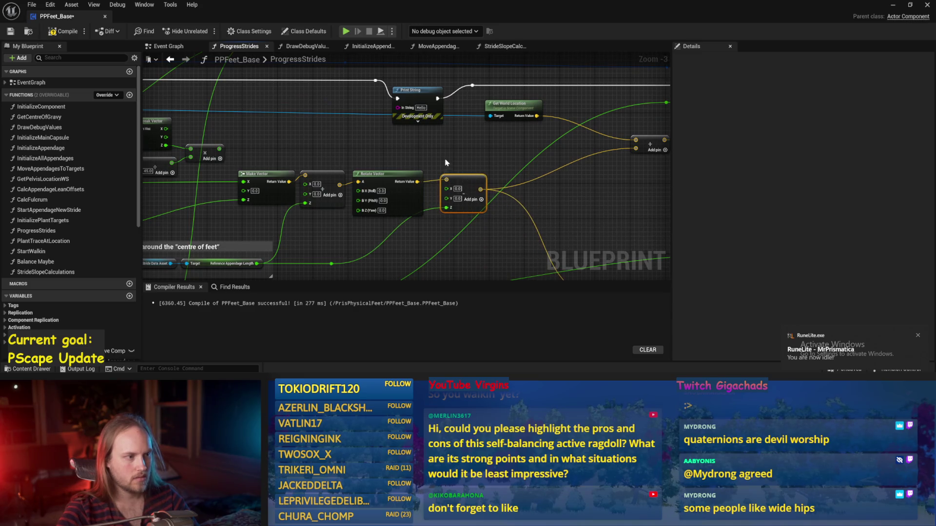
drag(252, 159, 532, 157)
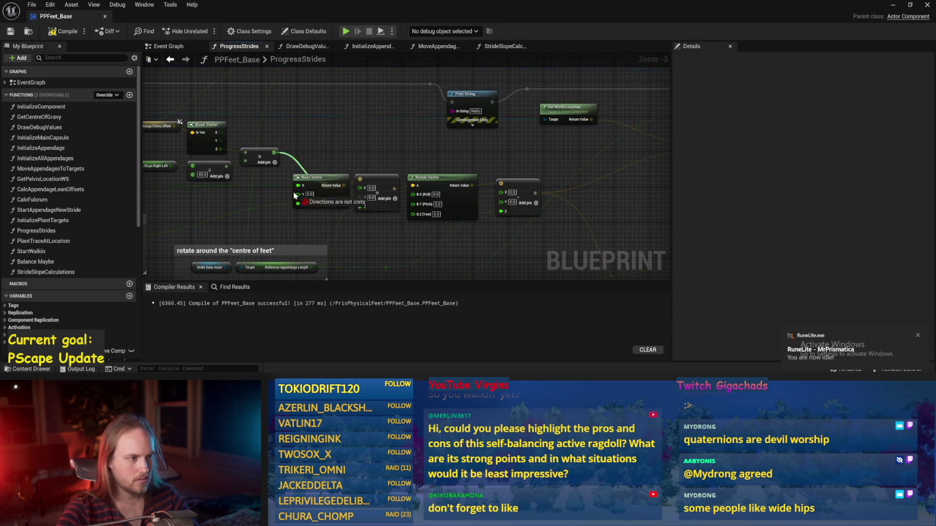
Step: Pull a wire from Rotate Vector's output and place a new Add node with '+'
drag(294, 196, 244, 214)
text(+)
key(Return)
drag(188, 223, 383, 187)
scroll(383, 188, up, 1)
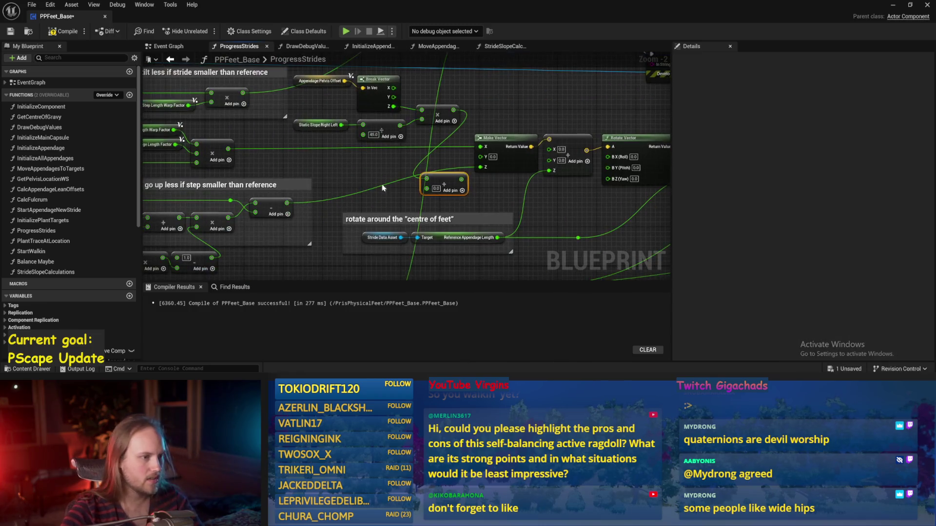
drag(328, 168, 254, 160)
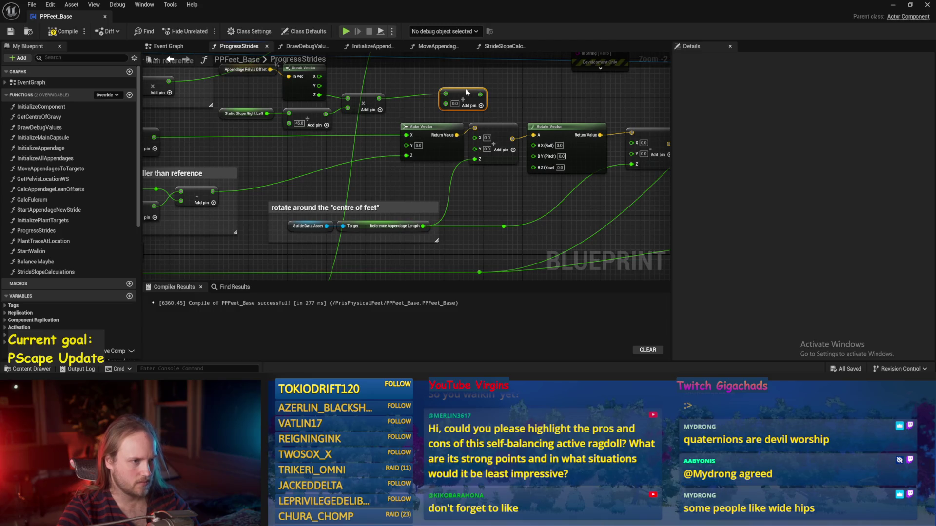
Step: Wire the vector Add node's result into the next node's Z pin, save, and return to PPFeet_TestLevel
drag(466, 92, 440, 140)
drag(570, 176, 592, 129)
click(614, 147)
right_click(513, 118)
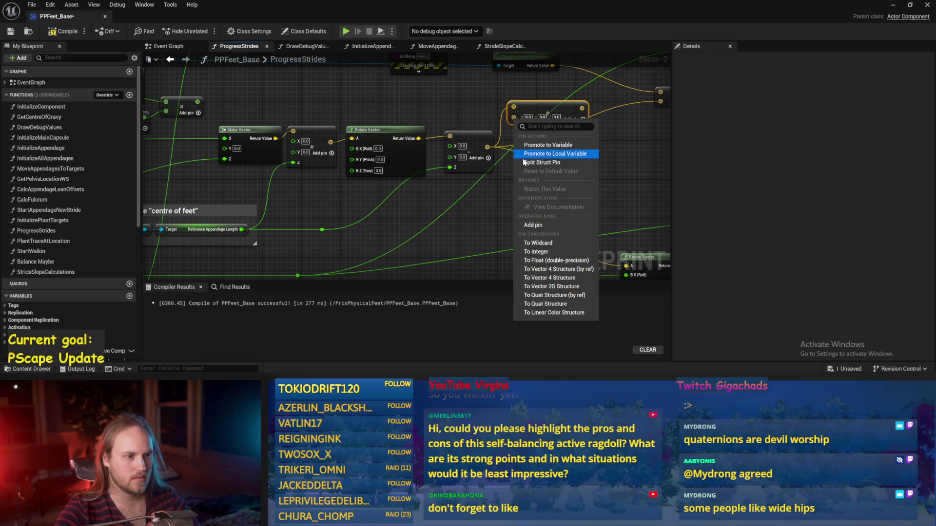
key(Escape)
mouse_move(541, 104)
mouse_down()
mouse_move(490, 131)
mouse_move(552, 131)
mouse_move(460, 133)
mouse_move(482, 144)
mouse_move(517, 130)
mouse_up()
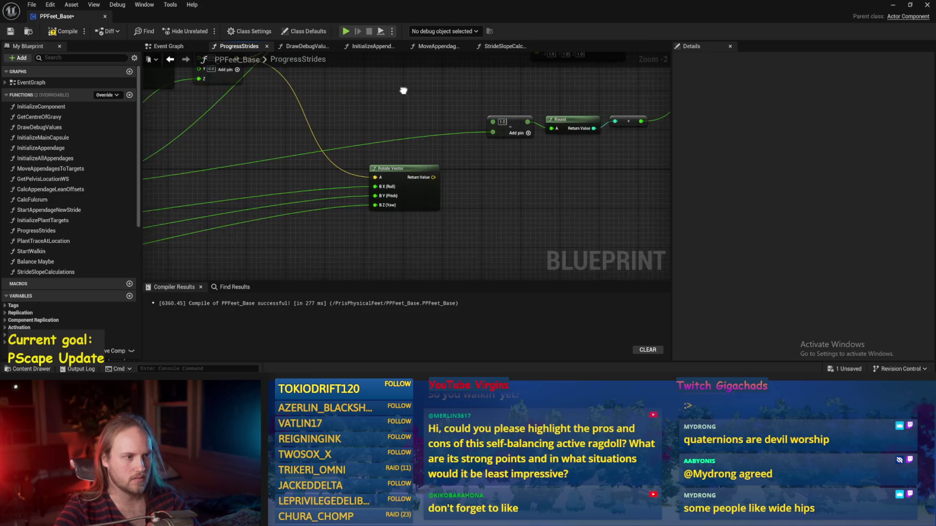
drag(408, 132, 462, 128)
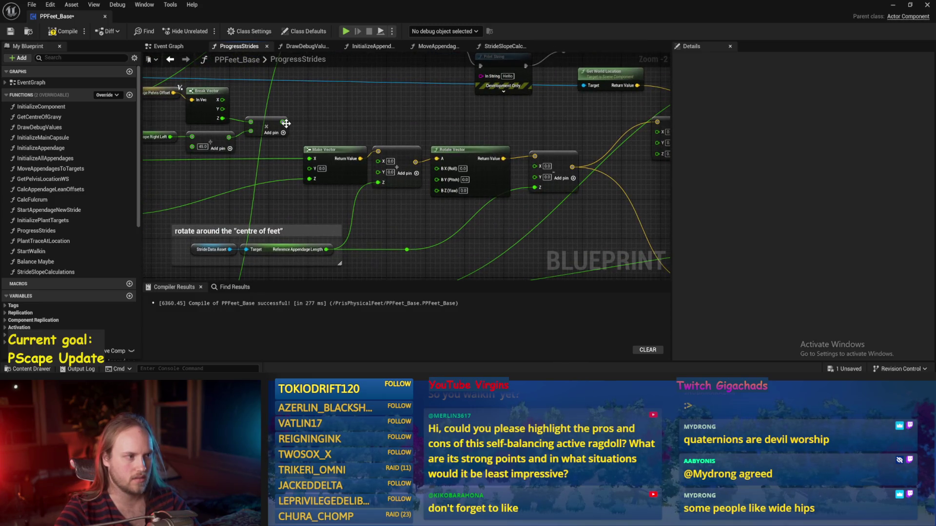
mouse_move(287, 123)
mouse_down()
mouse_move(585, 146)
mouse_move(611, 157)
mouse_up()
drag(438, 124, 355, 123)
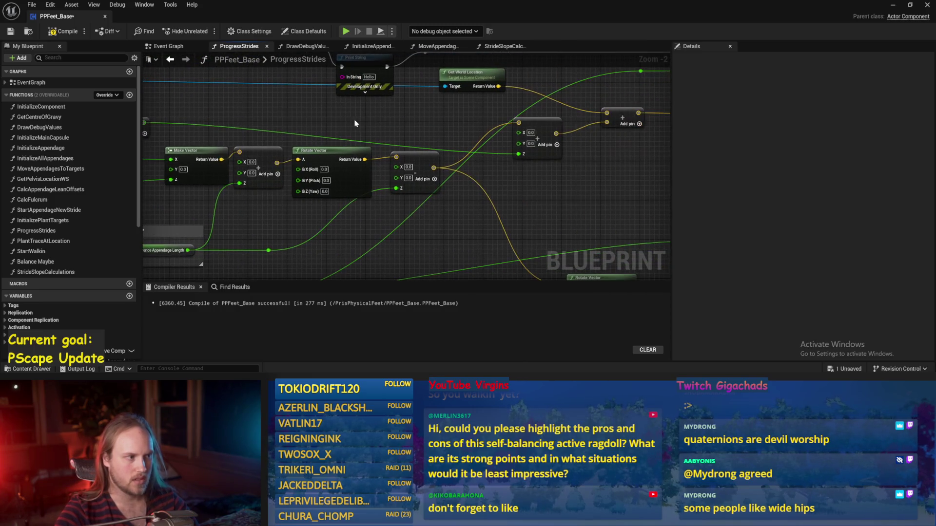
click(10, 31)
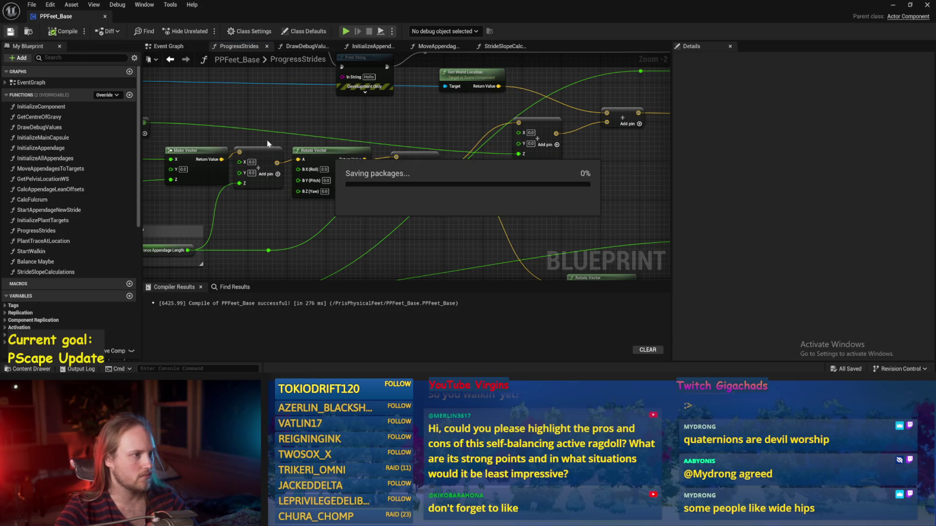
click(893, 5)
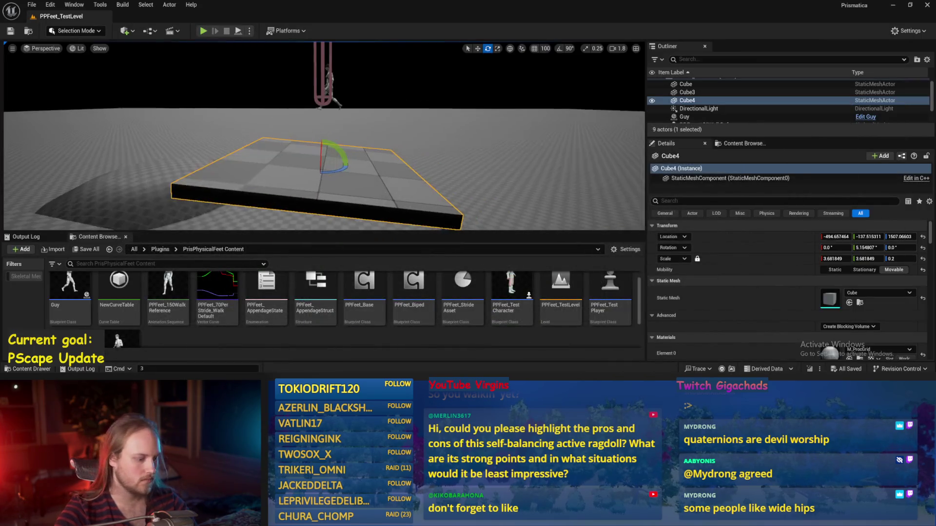
Step: Play the test level, tilt Cube4 about X into a steep slope, then reopen PPFeet_Base
key(alt+p)
key(f)
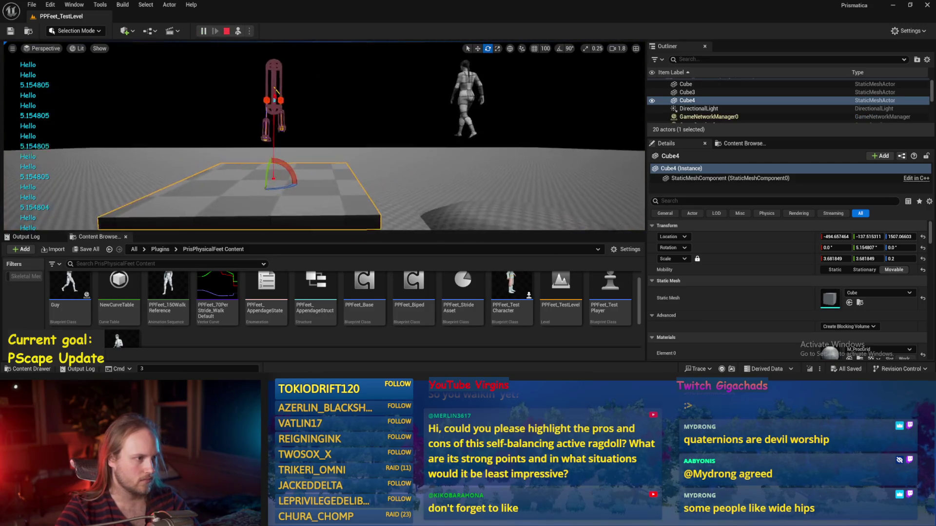
mouse_move(328, 170)
mouse_down()
mouse_move(315, 167)
mouse_move(327, 173)
mouse_move(310, 146)
mouse_move(325, 153)
mouse_up()
key(w)
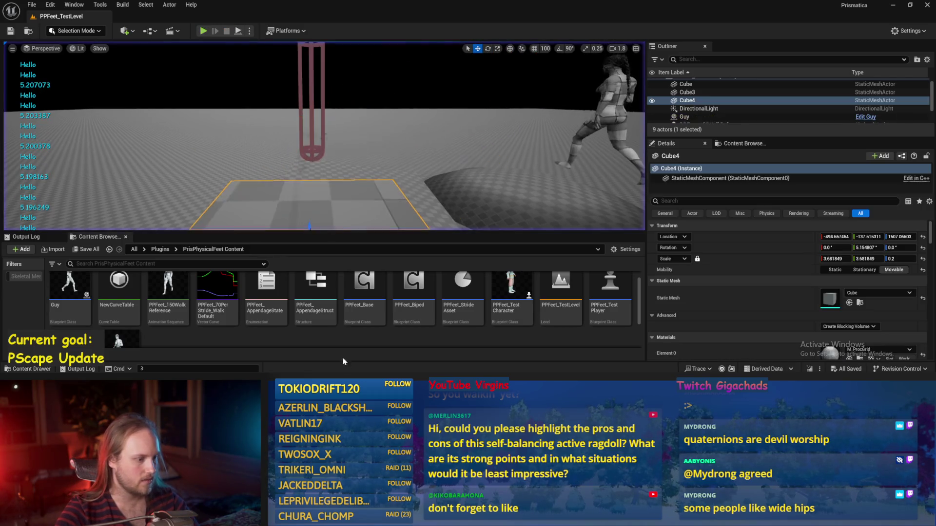
double_click(364, 287)
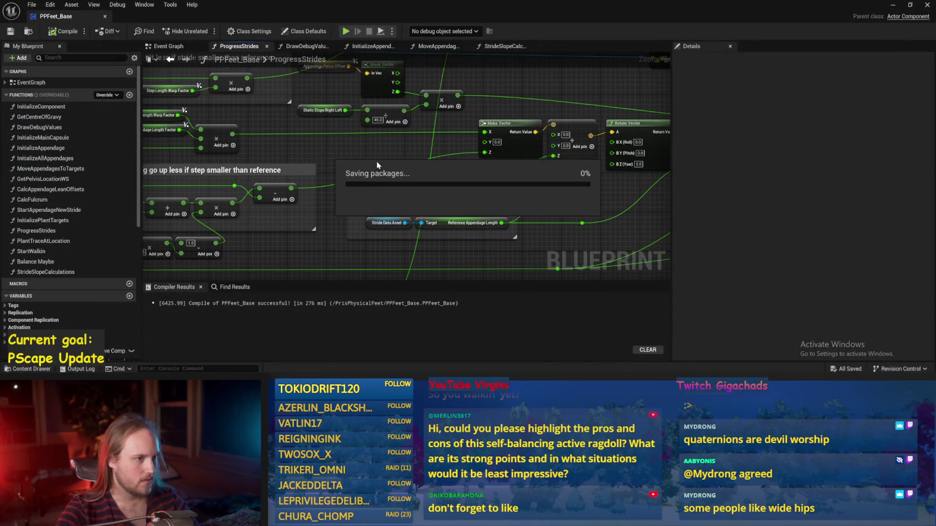
Step: Move the Appendage Pelvis Offset node down and save the blueprint
scroll(356, 161, up, 1)
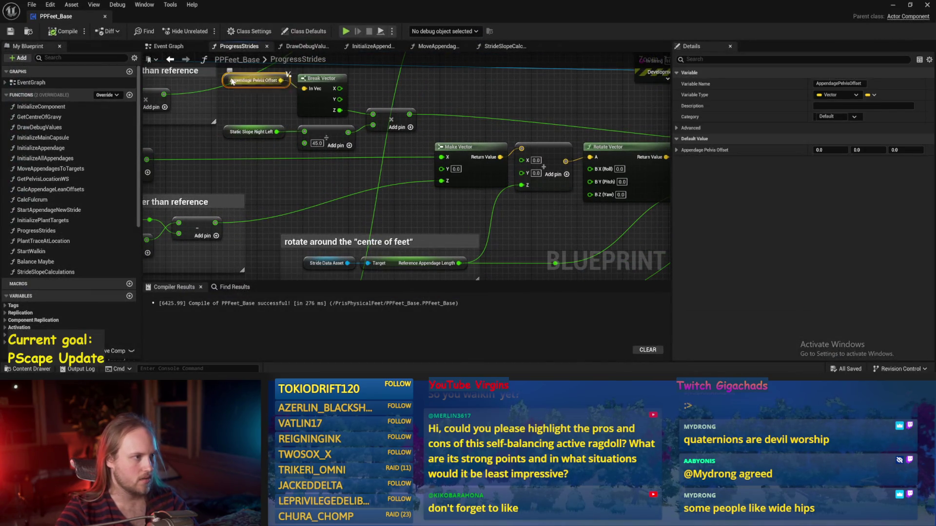
drag(256, 74, 256, 97)
key(ctrl+s)
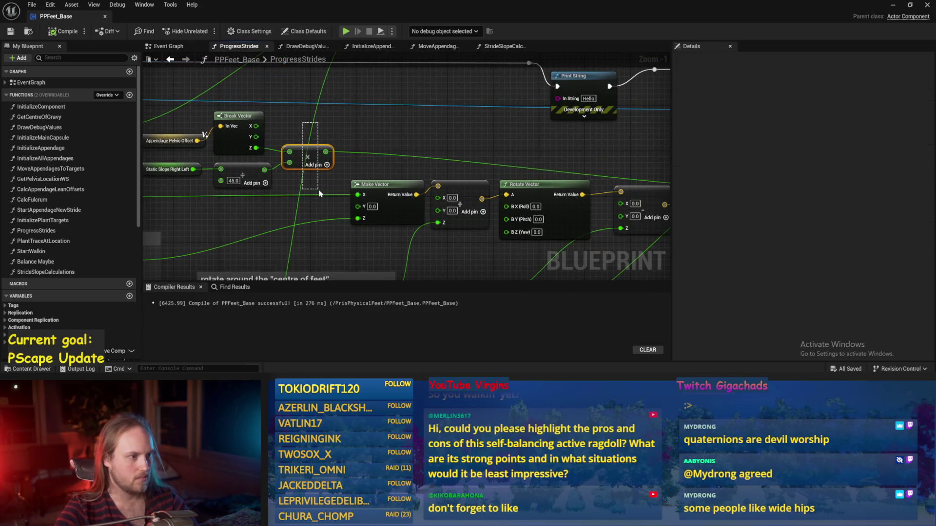
Step: Wire Break Vector's Z output into Print String's In String via a string conversion and save
mouse_move(320, 194)
mouse_down()
mouse_move(326, 168)
mouse_move(339, 161)
mouse_up()
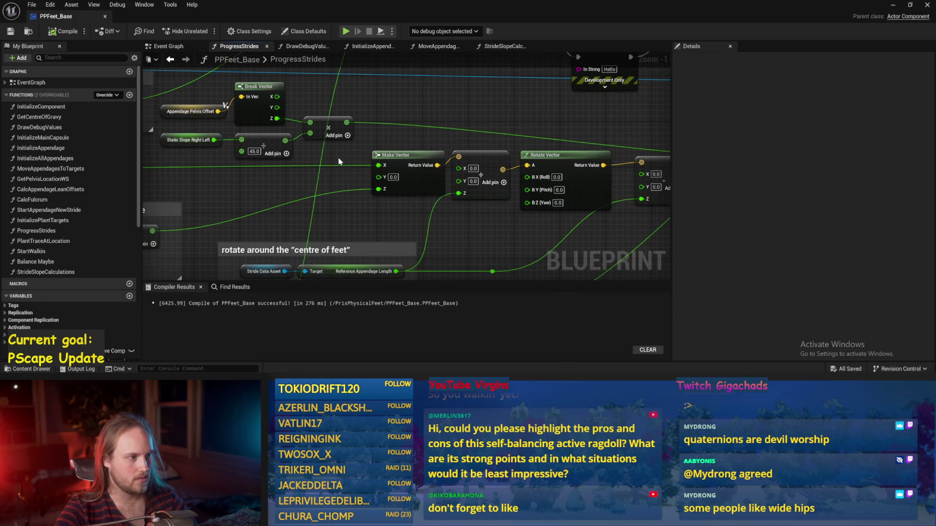
scroll(336, 156, down, 1)
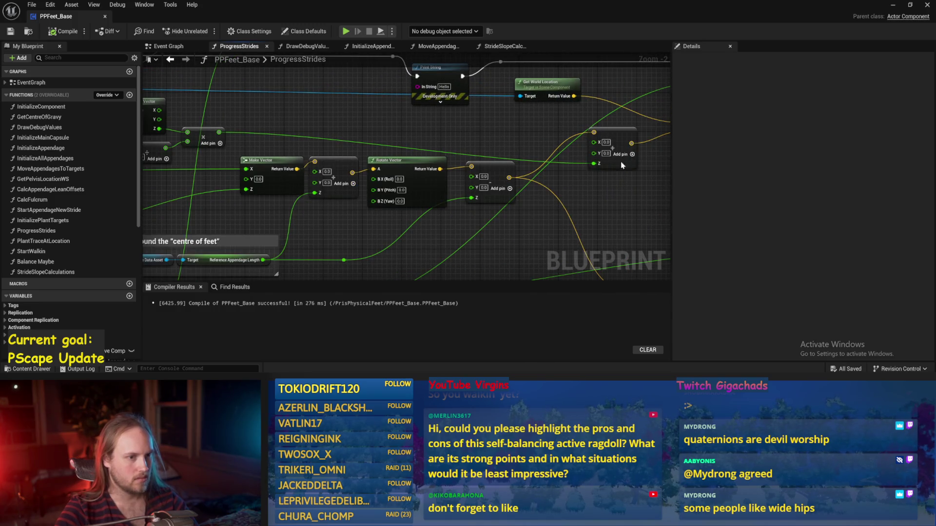
mouse_move(621, 166)
mouse_down()
mouse_move(385, 131)
mouse_move(439, 165)
mouse_move(512, 142)
mouse_up()
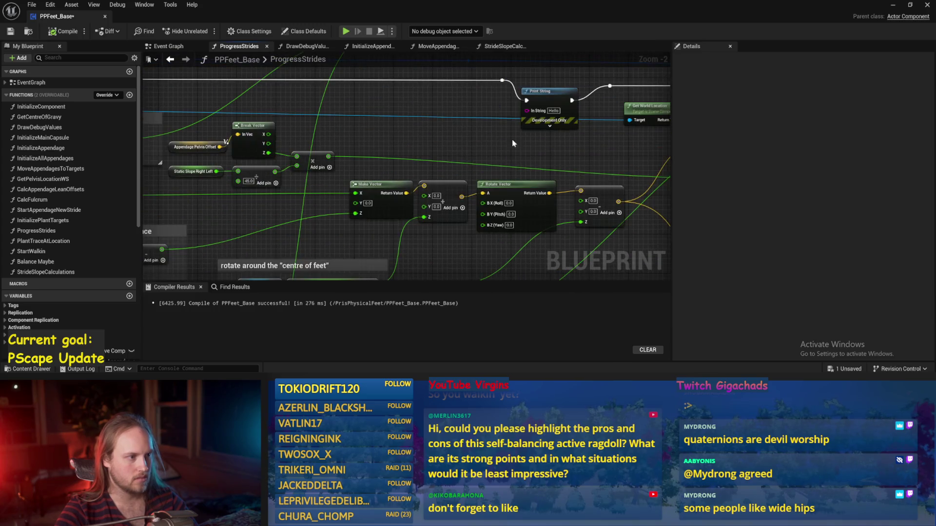
right_click(430, 135)
key(Escape)
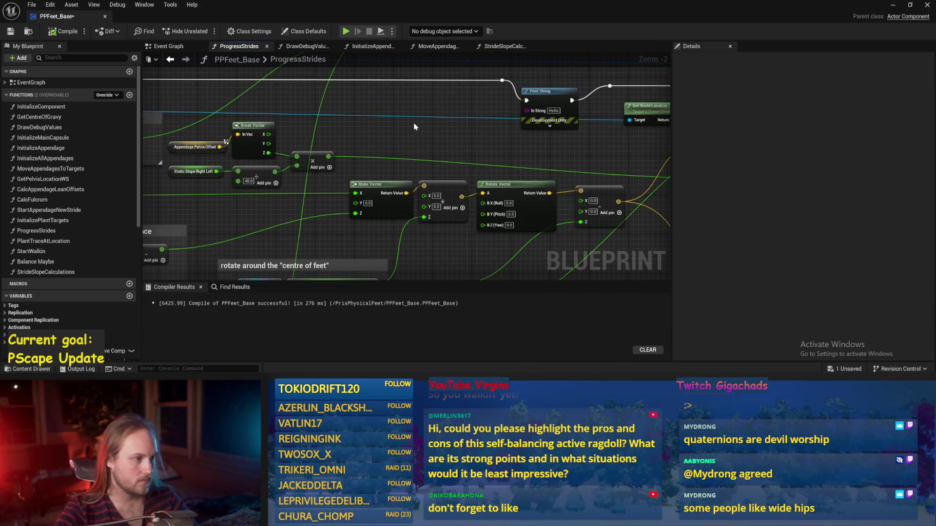
key(ctrl+s)
mouse_move(269, 153)
mouse_down()
mouse_move(546, 129)
mouse_move(531, 114)
mouse_up()
click(15, 33)
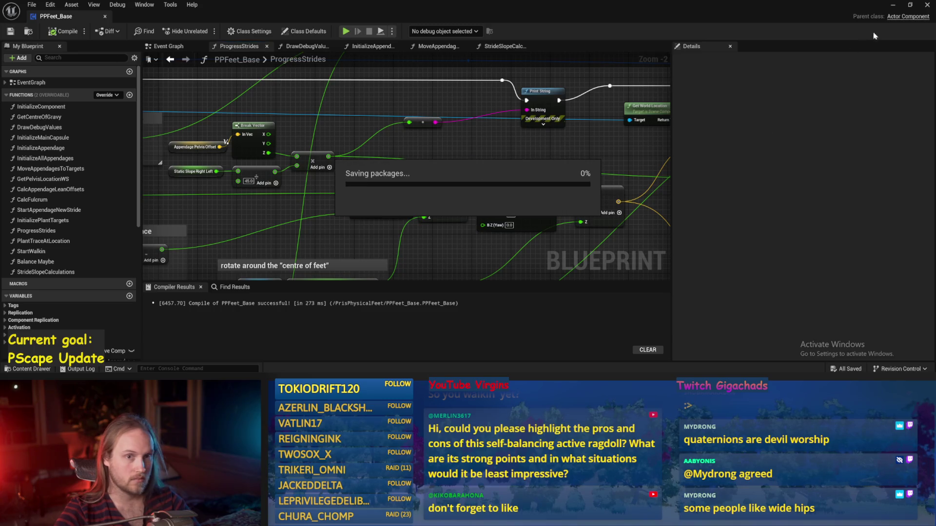
Step: Reset Cube4's rotation to level, stop the play session, and reopen PPFeet_Base
click(893, 5)
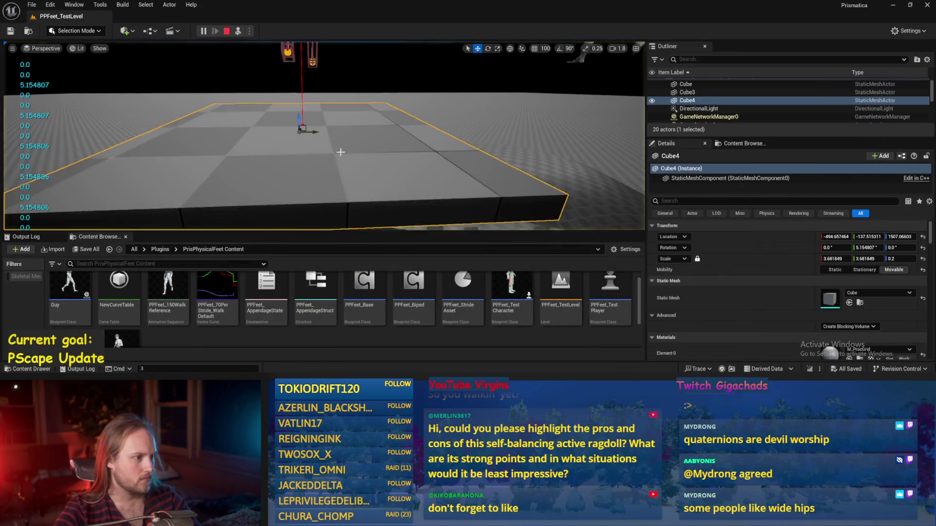
click(922, 247)
key(e)
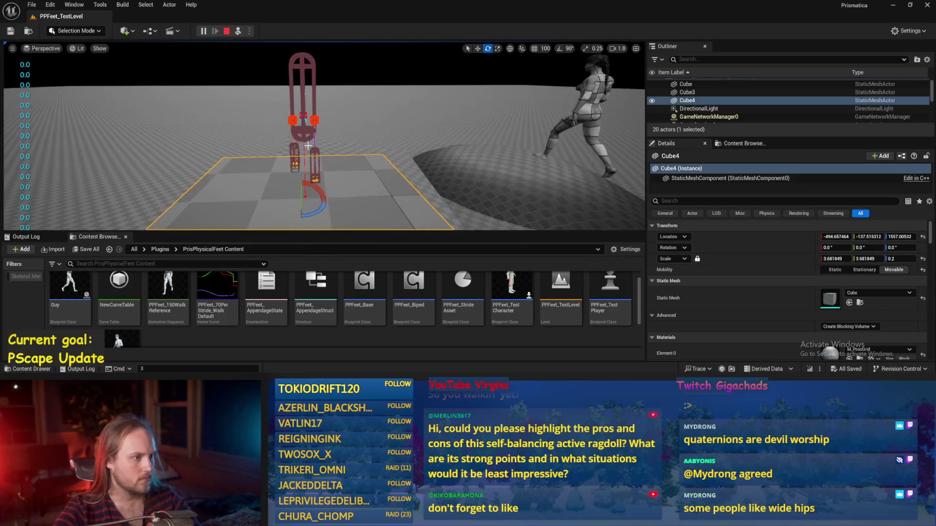
key(Escape)
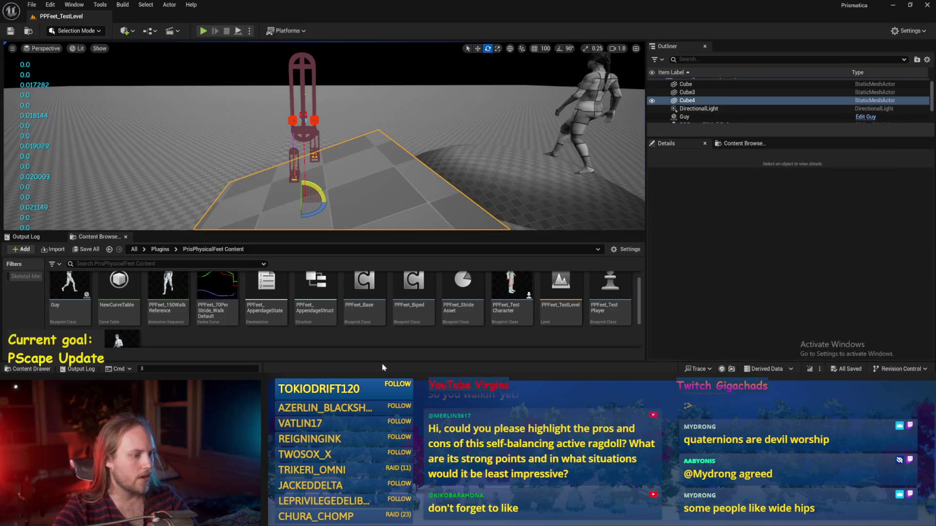
double_click(365, 288)
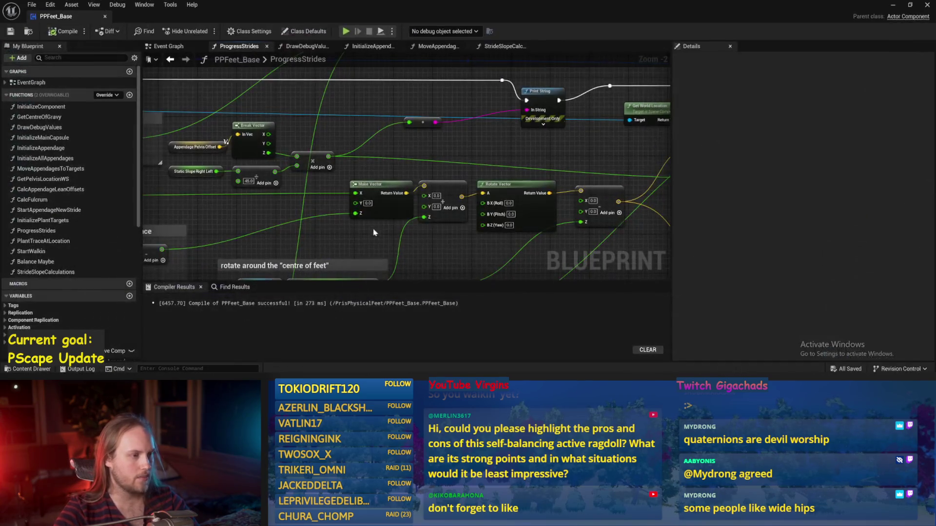
Step: In StrideSlopeCalculations, connect the lower ASINd output to SET Static Slope Forward Back, then compile and save
click(504, 46)
drag(389, 184, 457, 153)
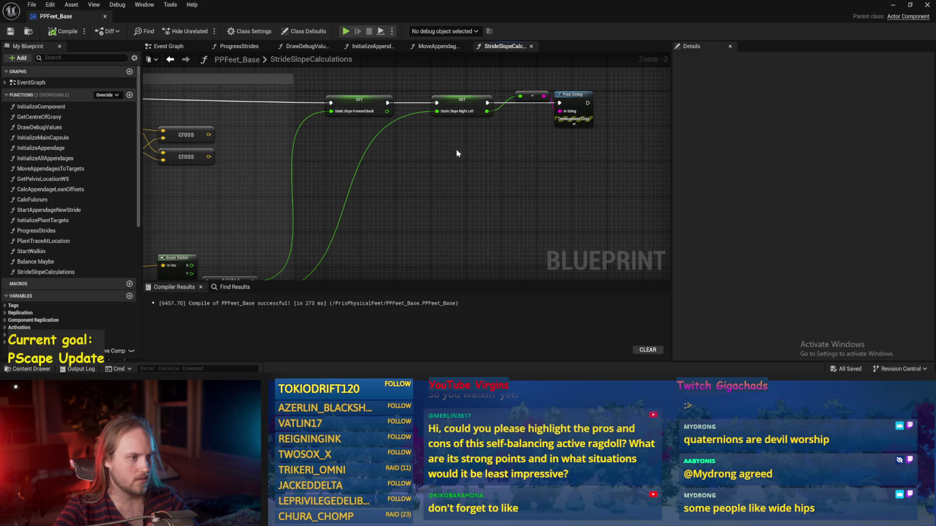
drag(322, 110, 442, 114)
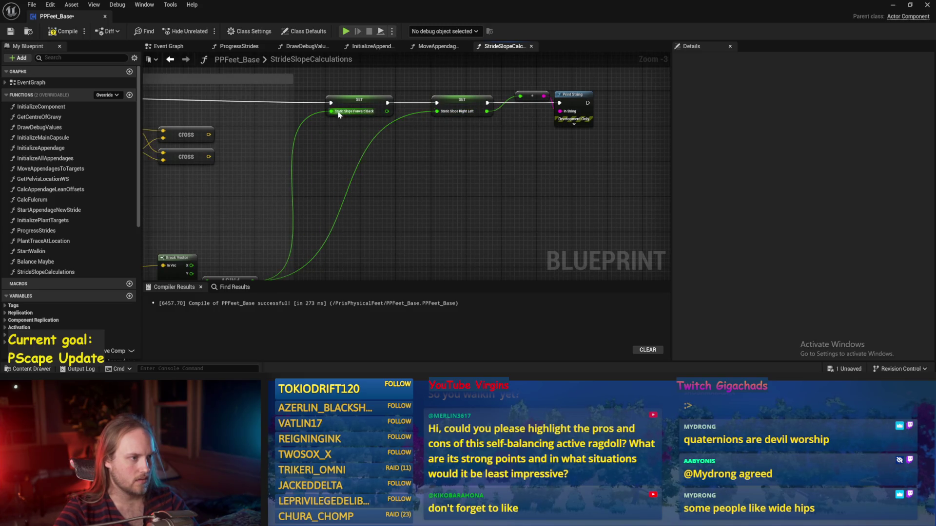
mouse_move(327, 113)
mouse_down()
mouse_move(323, 213)
mouse_move(404, 136)
mouse_up()
mouse_move(339, 232)
mouse_down()
mouse_move(411, 109)
mouse_move(407, 145)
mouse_up()
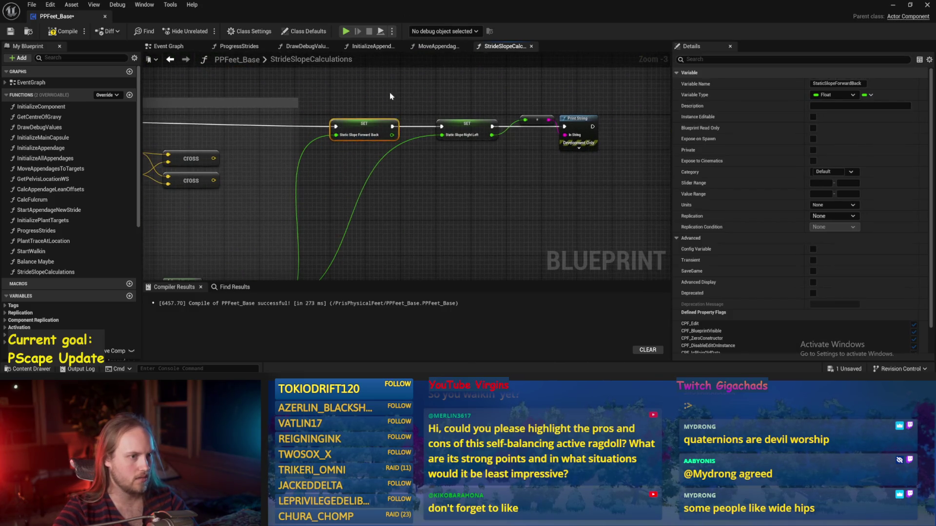
key(ctrl+s)
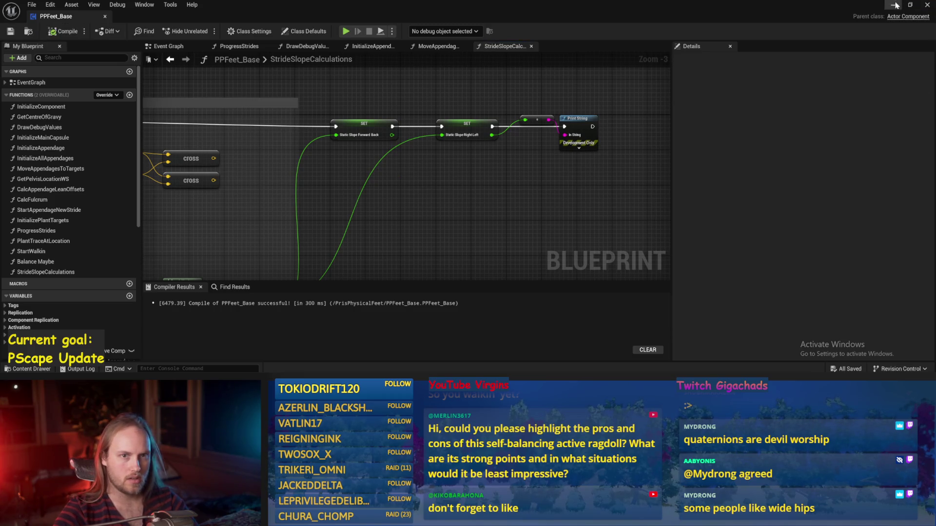
click(895, 5)
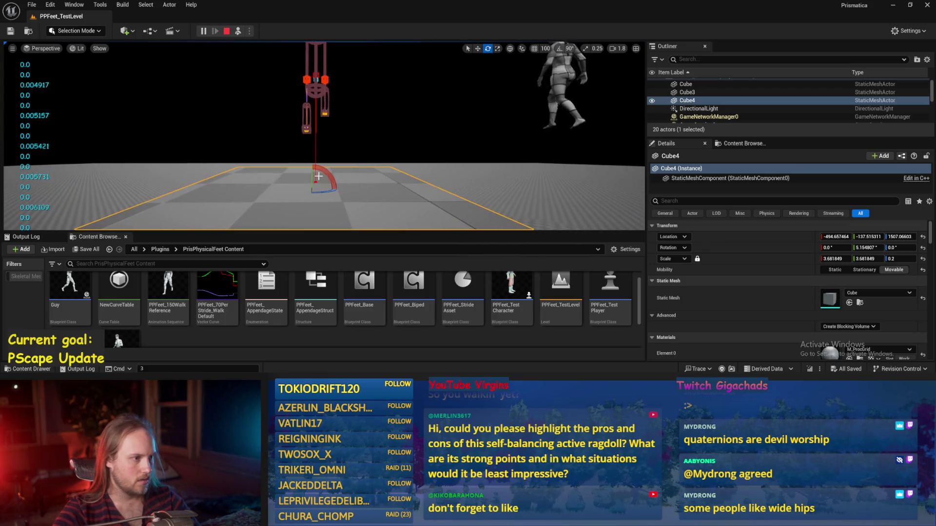
Step: Tilt Cube4 to about -51°, ease it to -44.5°, reset it flat, and reopen PPFeet_Base
drag(318, 176, 330, 177)
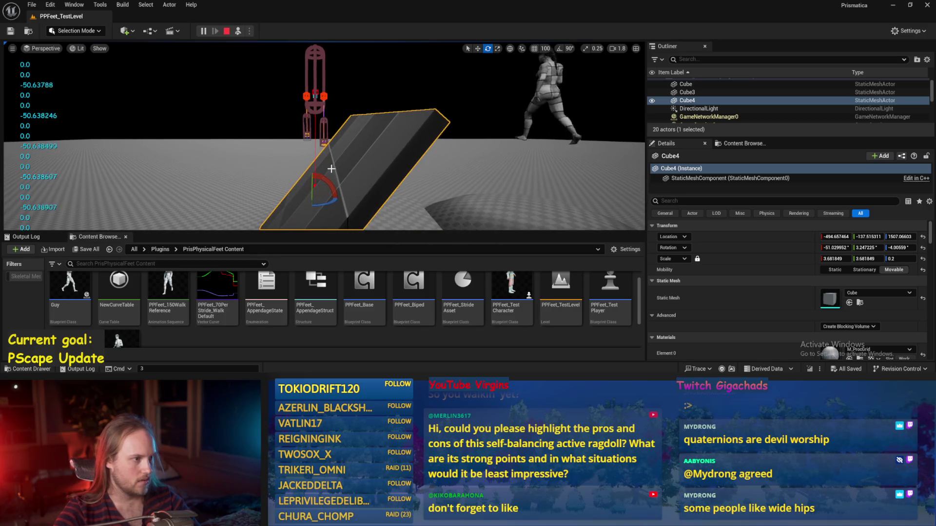
drag(337, 191, 347, 192)
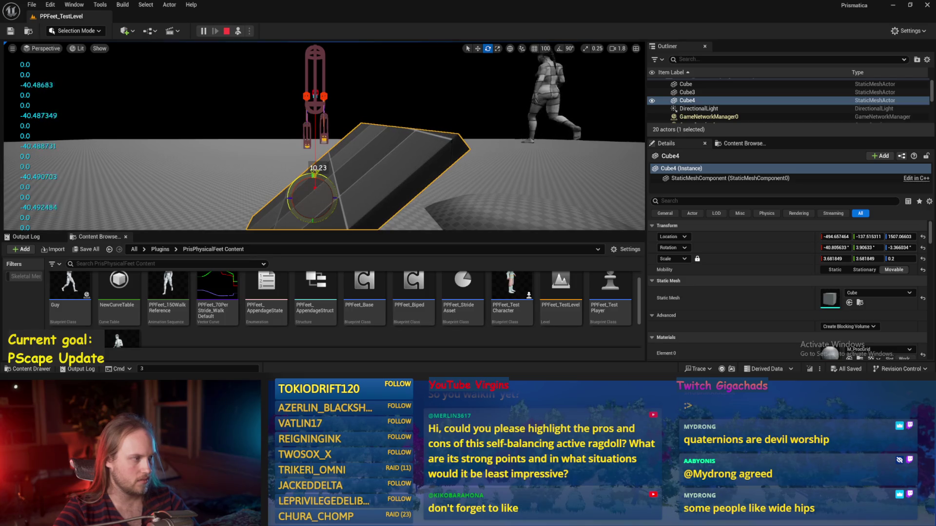
click(923, 247)
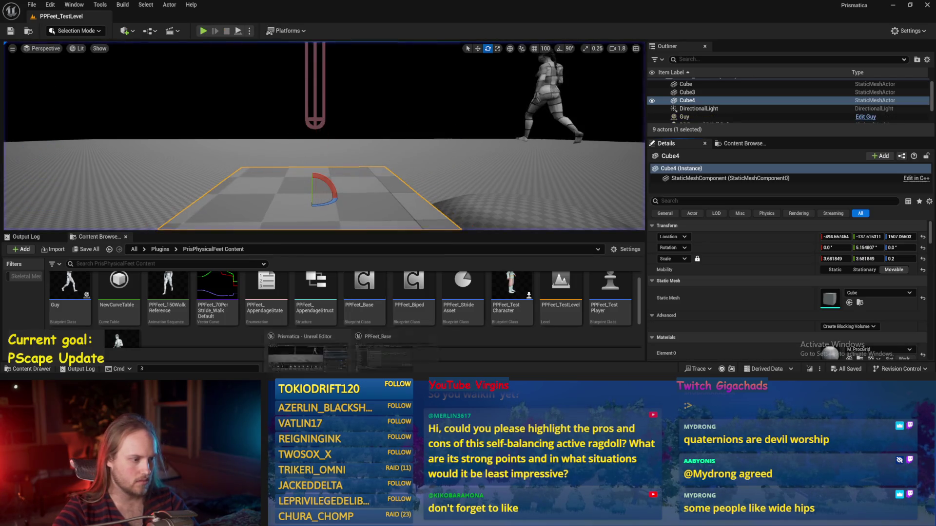
double_click(363, 293)
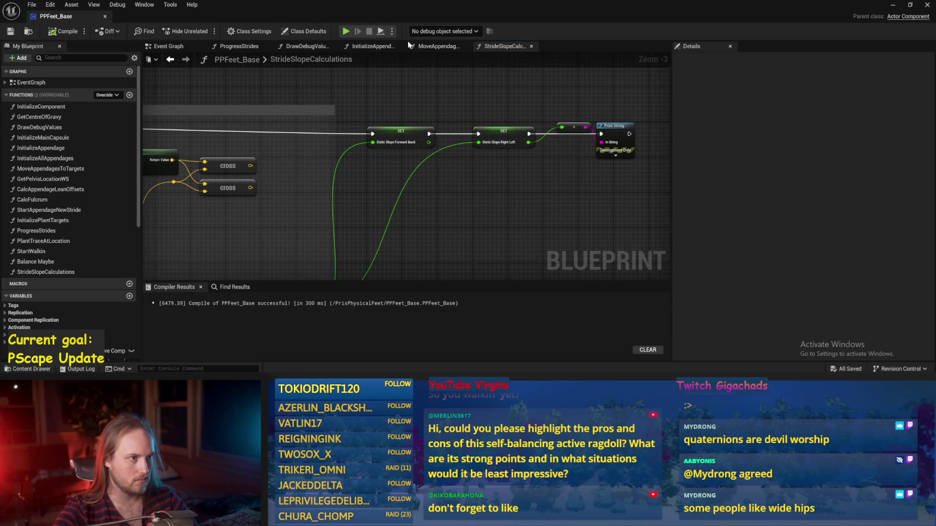
Step: Search the blueprint for 'print string', delete that Print String and its reroute node, and save
click(363, 49)
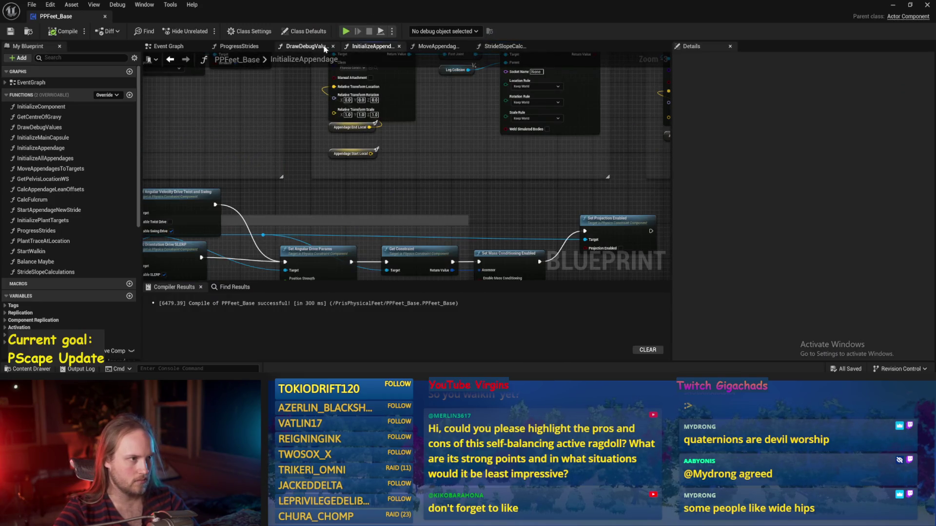
click(230, 48)
mouse_move(628, 169)
mouse_down()
mouse_move(451, 198)
mouse_move(478, 190)
mouse_move(447, 218)
mouse_move(302, 210)
mouse_up()
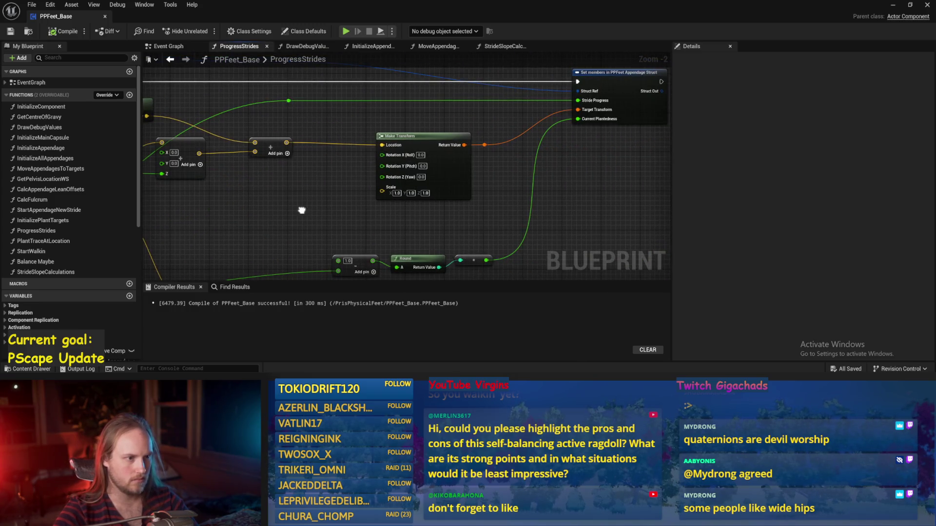
mouse_move(246, 215)
mouse_down()
mouse_move(364, 141)
mouse_move(398, 132)
mouse_move(365, 164)
mouse_up()
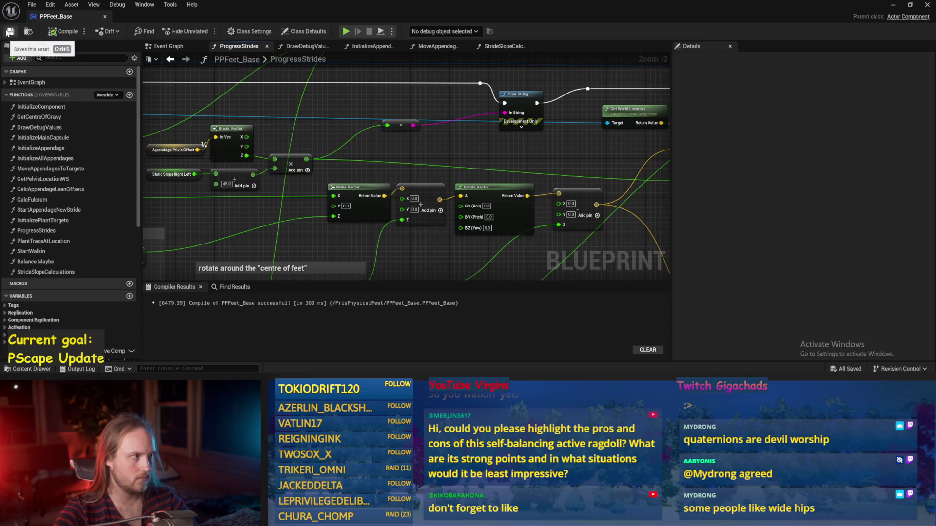
click(236, 290)
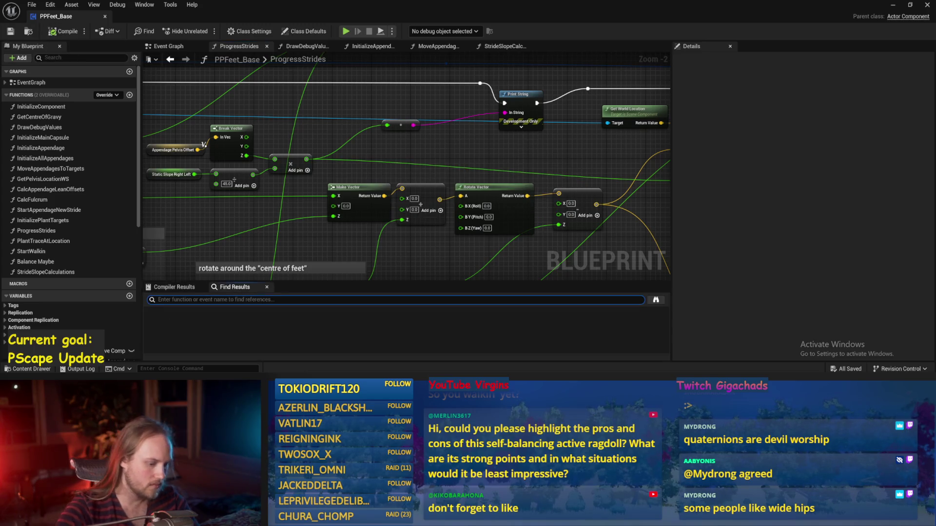
text(Print st)
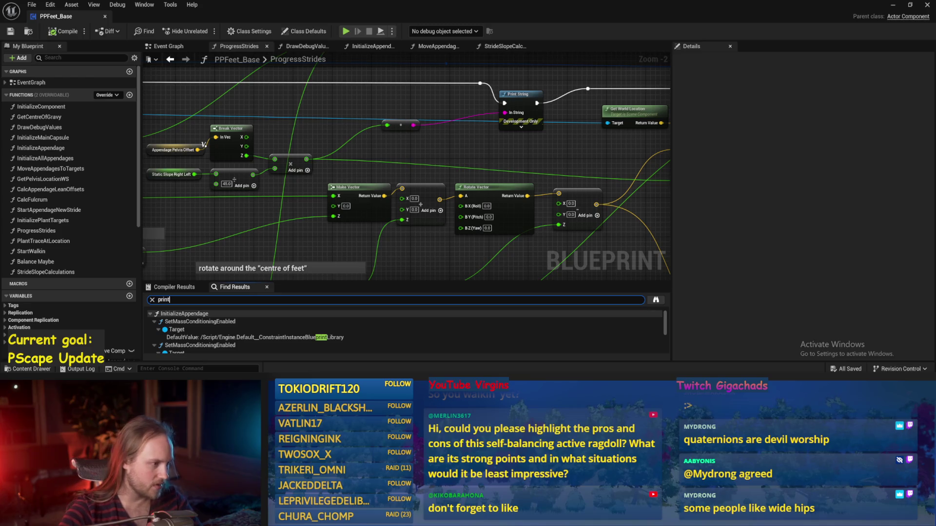
text(ring)
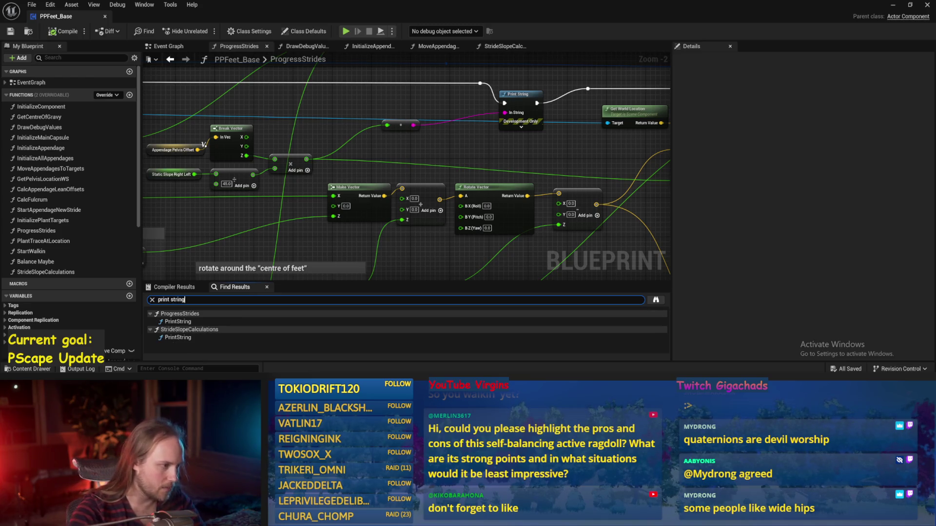
double_click(180, 337)
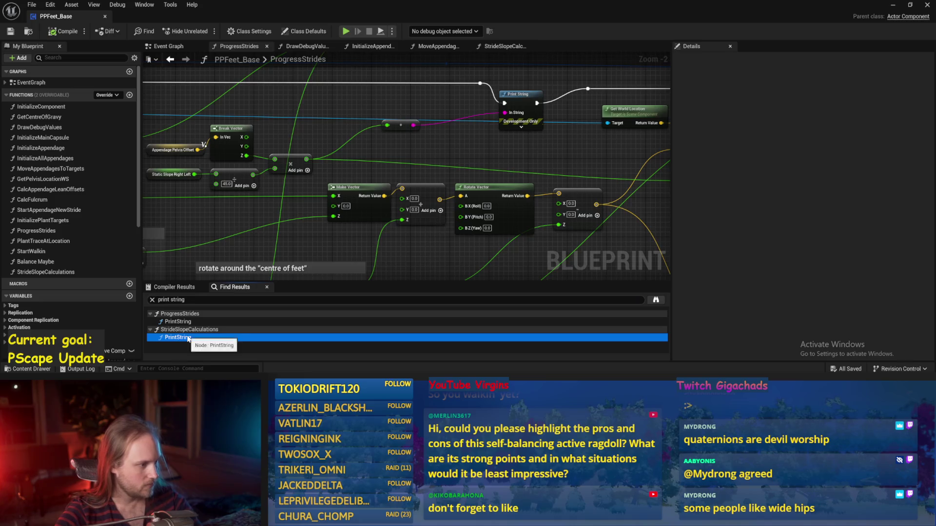
scroll(366, 185, up, 3)
key(Delete)
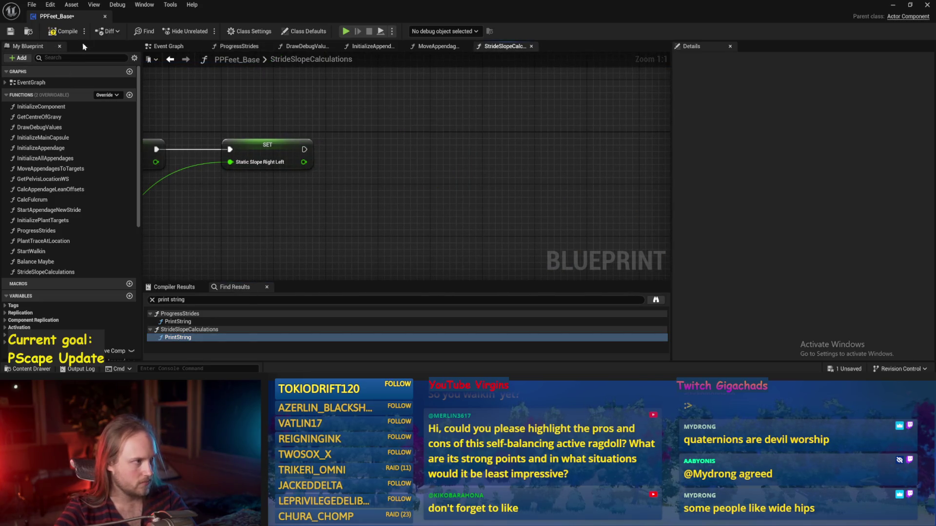
click(12, 32)
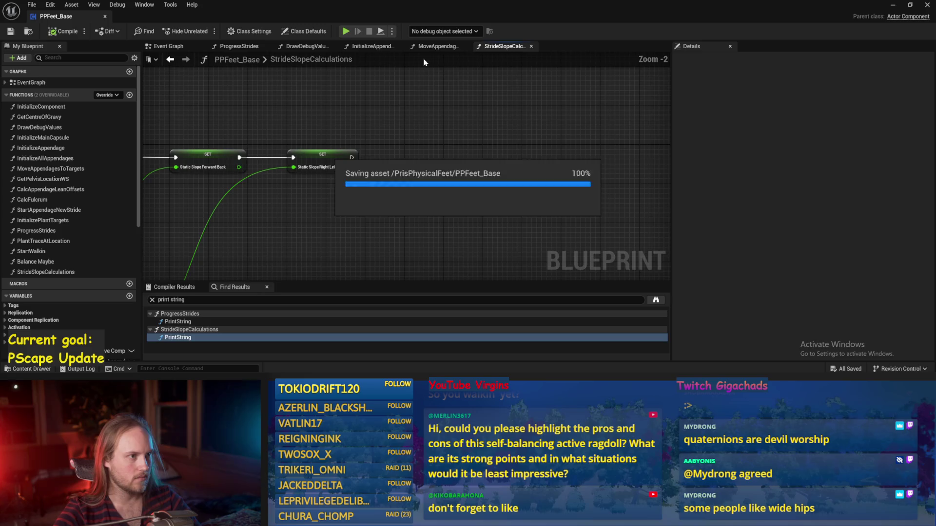
Step: In ProgressStrides, drive the multiply from Break Vector's Y instead of Z and save
click(408, 47)
click(370, 46)
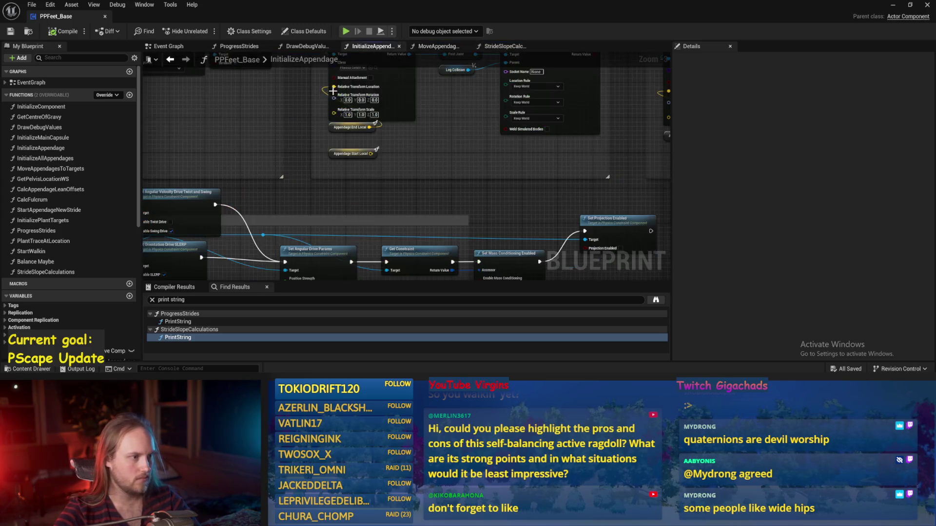
click(310, 49)
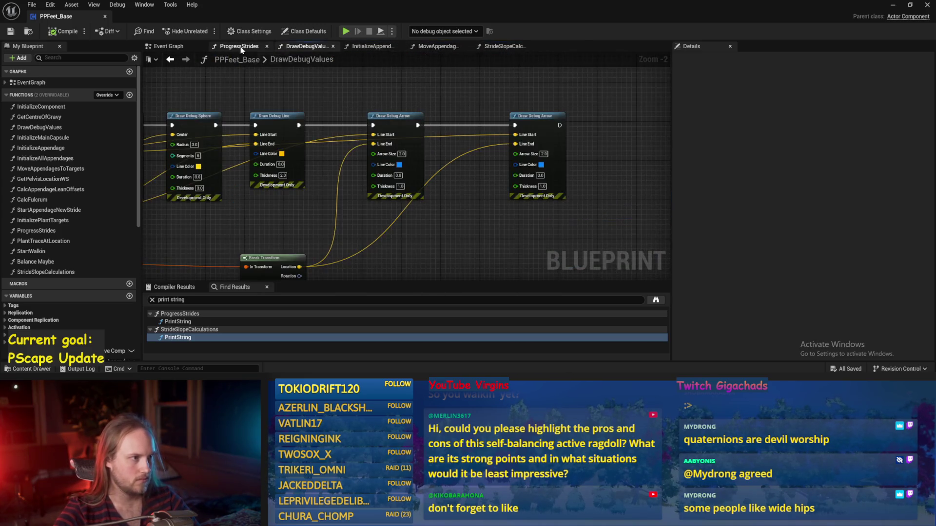
click(233, 49)
click(186, 59)
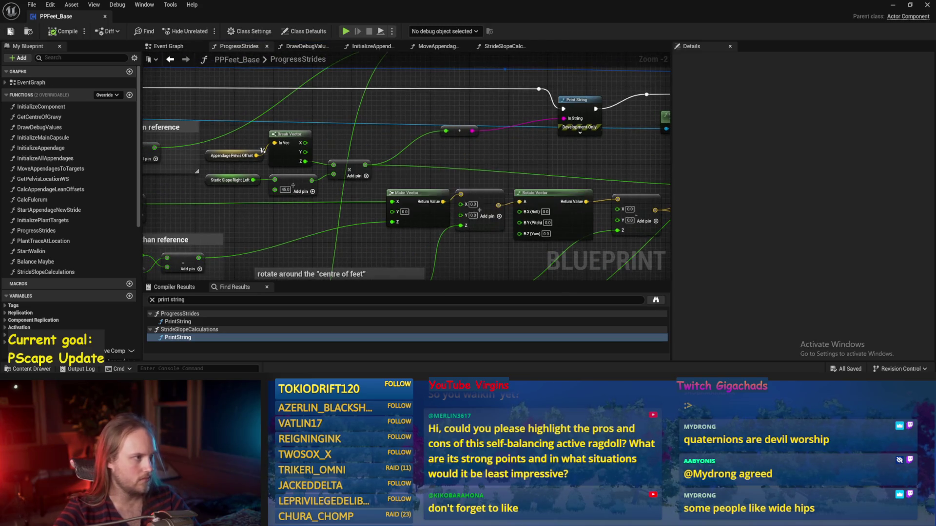
scroll(333, 165, up, 1)
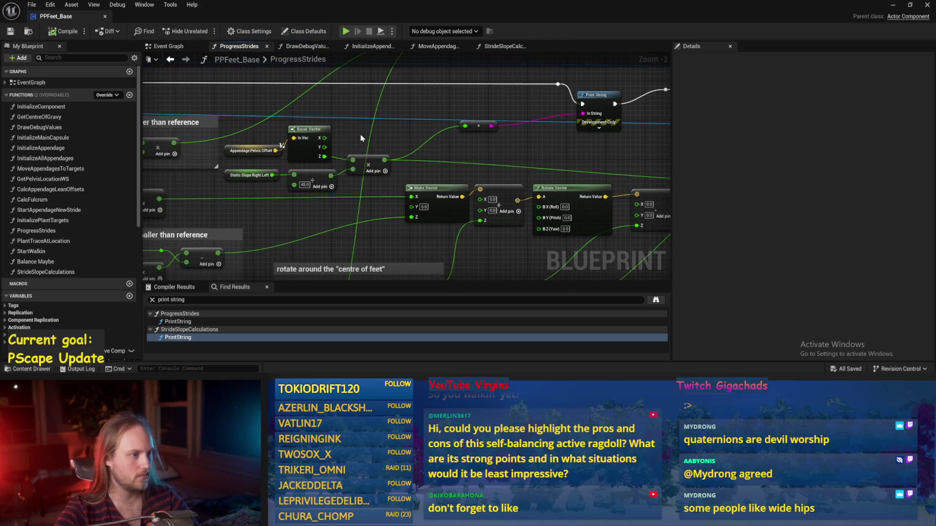
drag(318, 161, 318, 149)
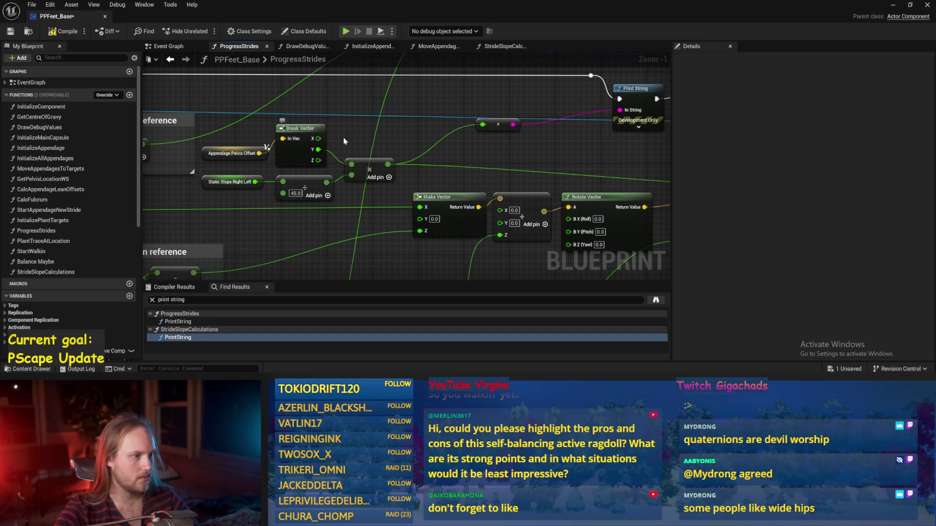
key(ctrl+s)
Step: Test by tilting Cube4 into a steep ramp, then stop play and return to the blueprint
click(893, 5)
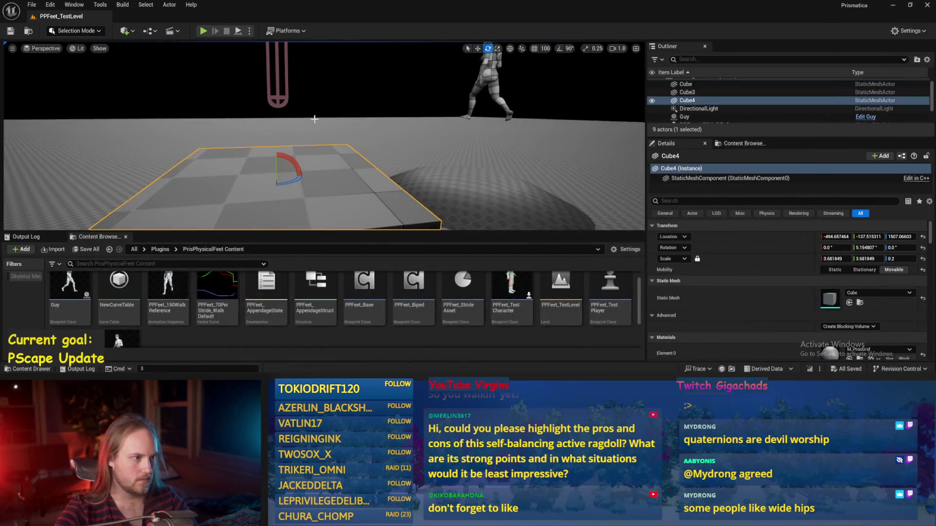
drag(298, 171, 317, 208)
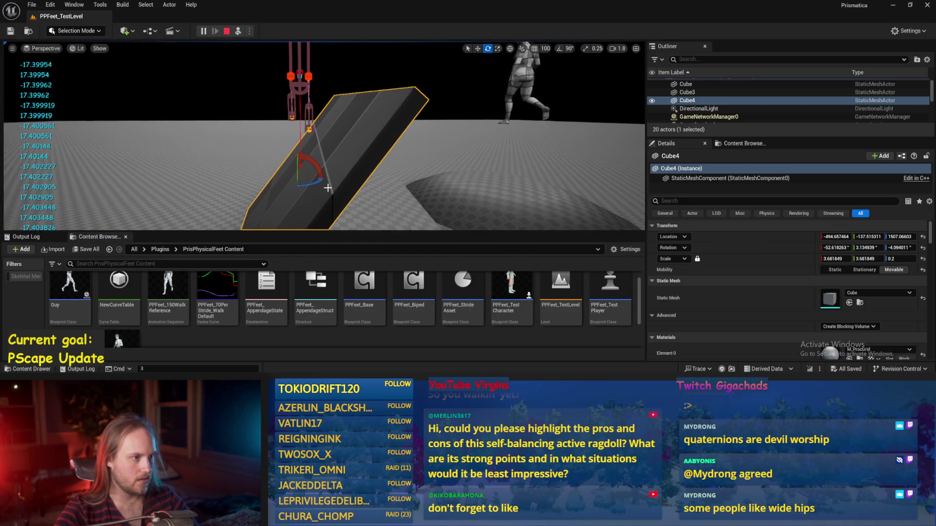
key(Escape)
key(alt+Tab)
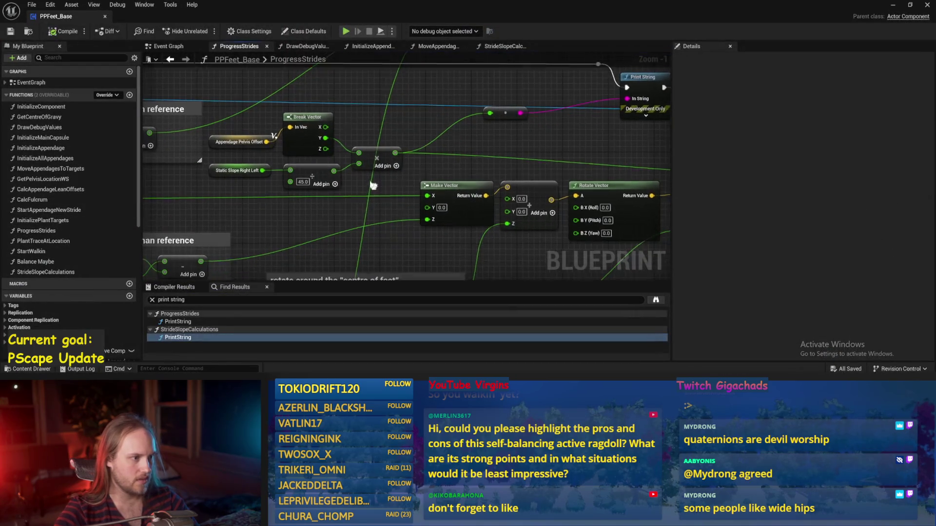
Step: Place a new Add node off the vector output near Get World Location
click(373, 148)
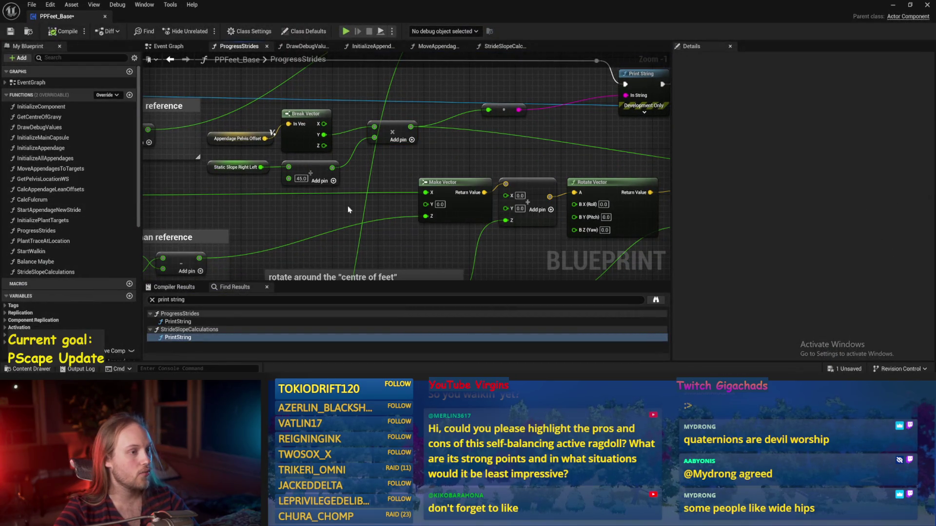
drag(349, 210, 156, 133)
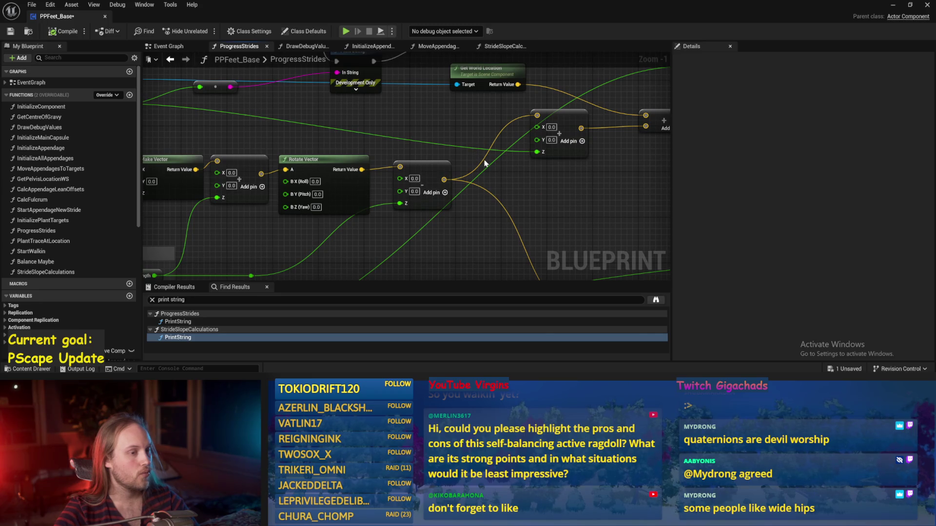
drag(450, 178, 457, 196)
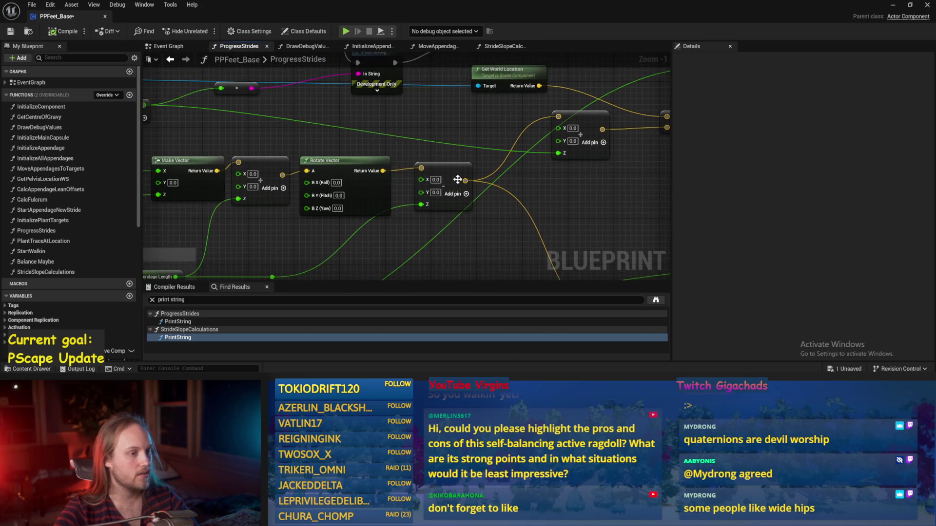
scroll(502, 154, up, 2)
scroll(444, 195, down, 3)
scroll(444, 195, up, 1)
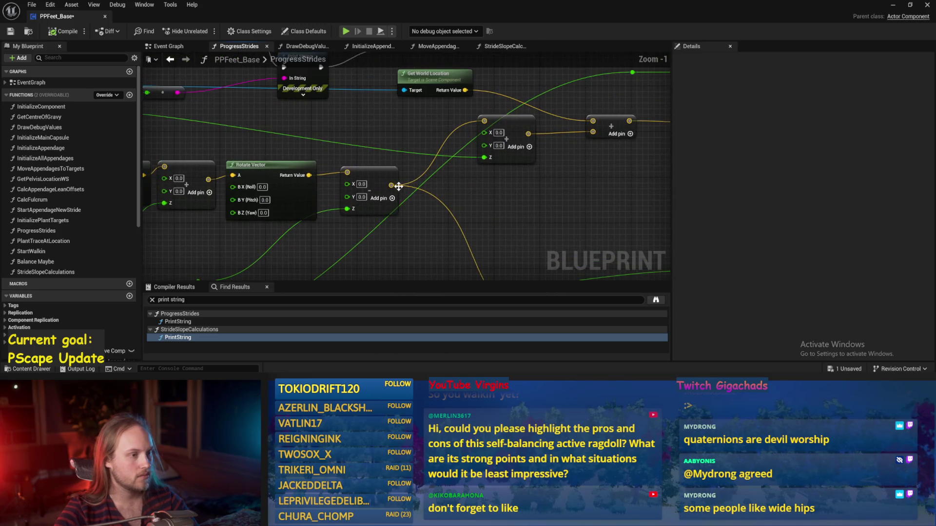
drag(391, 185, 418, 143)
text(+)
key(Return)
scroll(395, 144, down, 2)
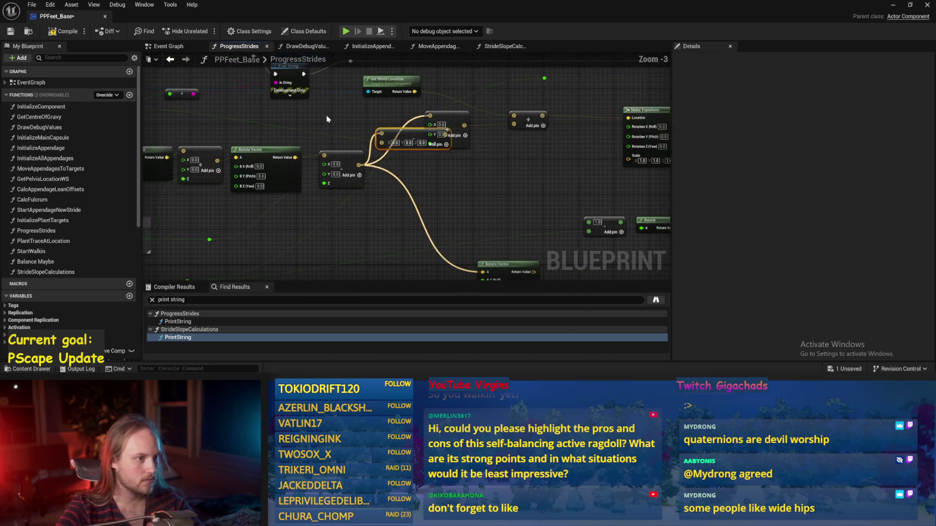
Step: Wire the vector output into the Z input and split the Add node's vector pin into X, Y, Z
drag(449, 170, 487, 162)
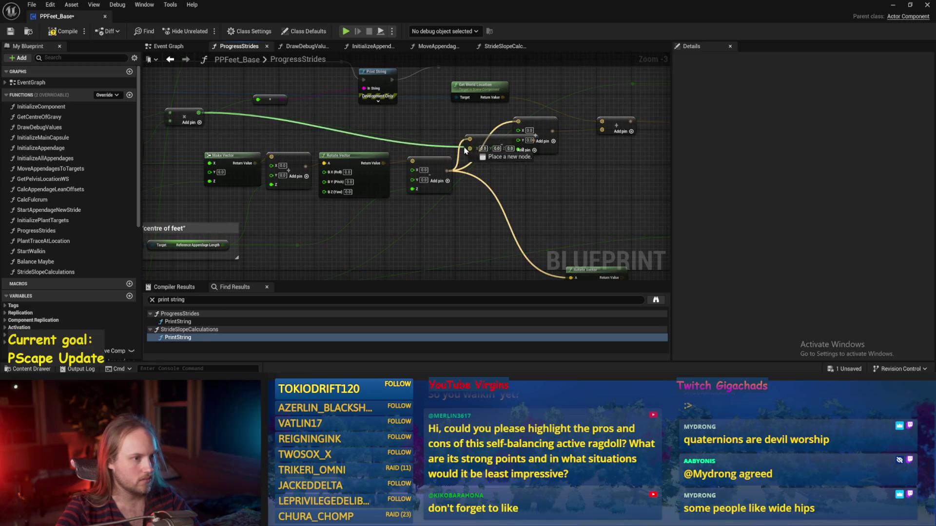
drag(429, 134, 519, 149)
right_click(470, 149)
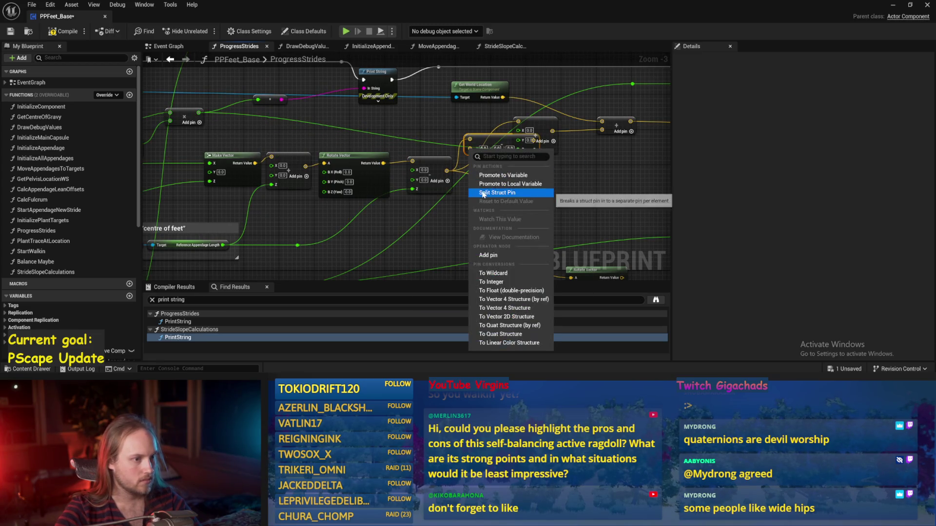
click(524, 197)
scroll(529, 189, up, 3)
scroll(530, 188, down, 1)
scroll(418, 200, down, 1)
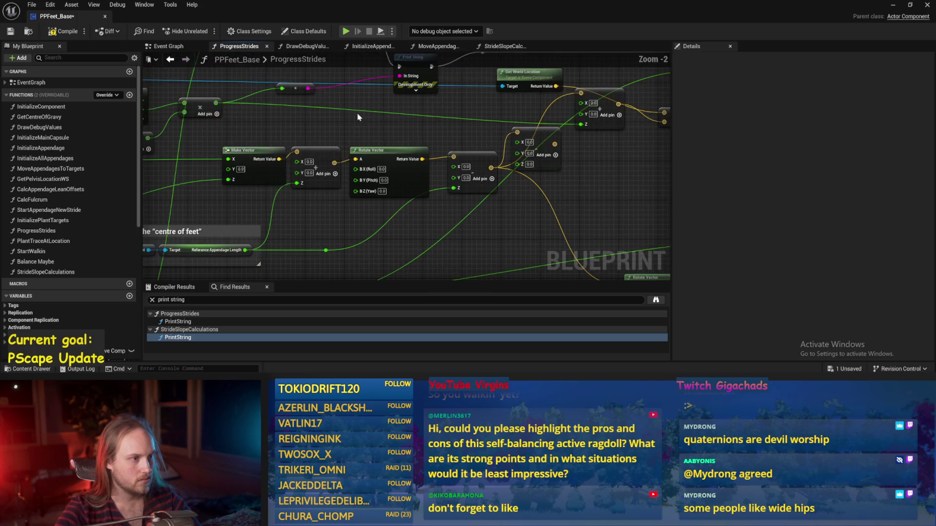
Step: Rearrange the subtract and vector nodes, delete the spare vector node, and save PPFeet_Base
drag(542, 159, 586, 149)
drag(216, 103, 374, 128)
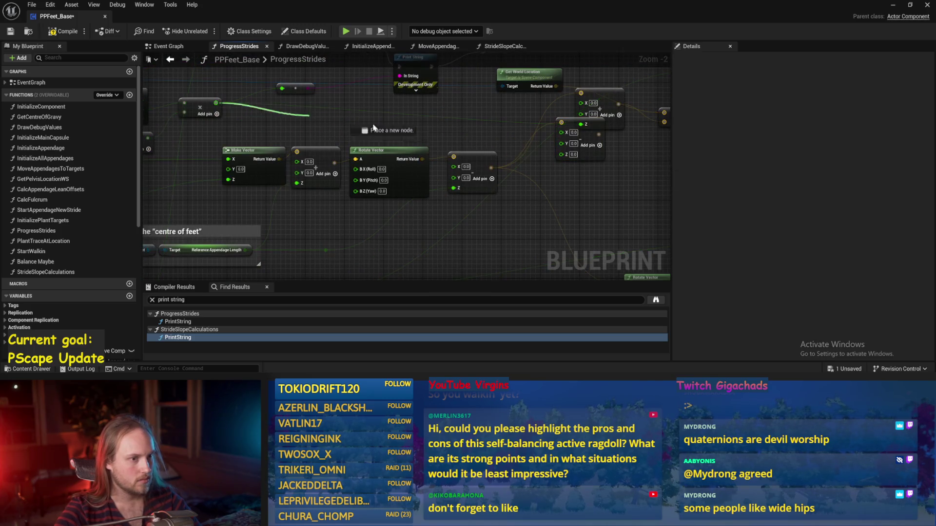
mouse_move(436, 185)
mouse_down()
mouse_move(419, 197)
mouse_move(513, 198)
mouse_up()
scroll(417, 190, up, 1)
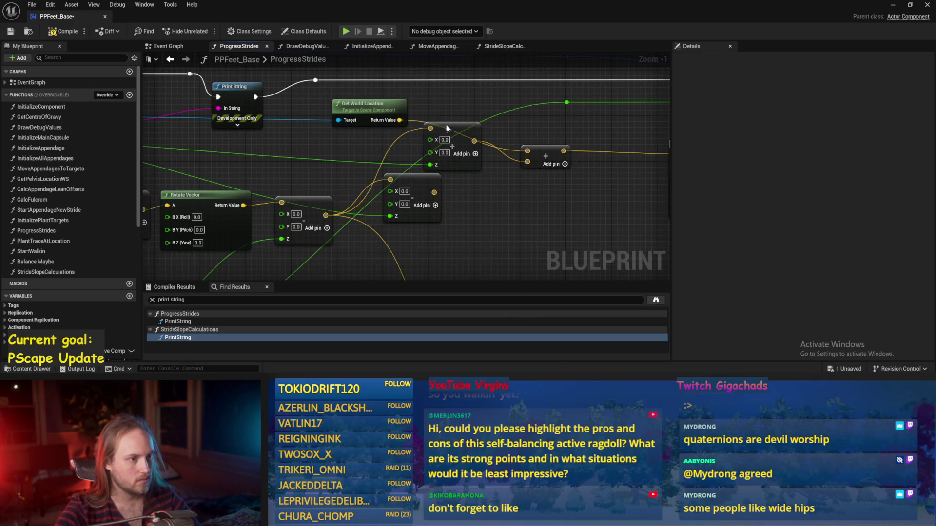
drag(451, 125, 407, 128)
mouse_move(412, 176)
mouse_down()
mouse_move(473, 167)
mouse_move(472, 200)
mouse_move(532, 170)
mouse_move(528, 161)
mouse_up()
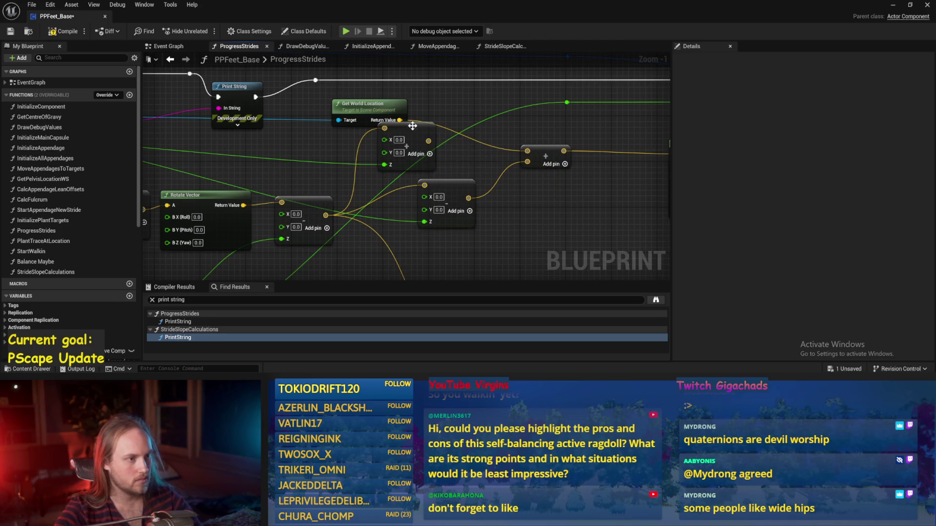
key(Delete)
scroll(498, 195, down, 2)
key(ctrl+s)
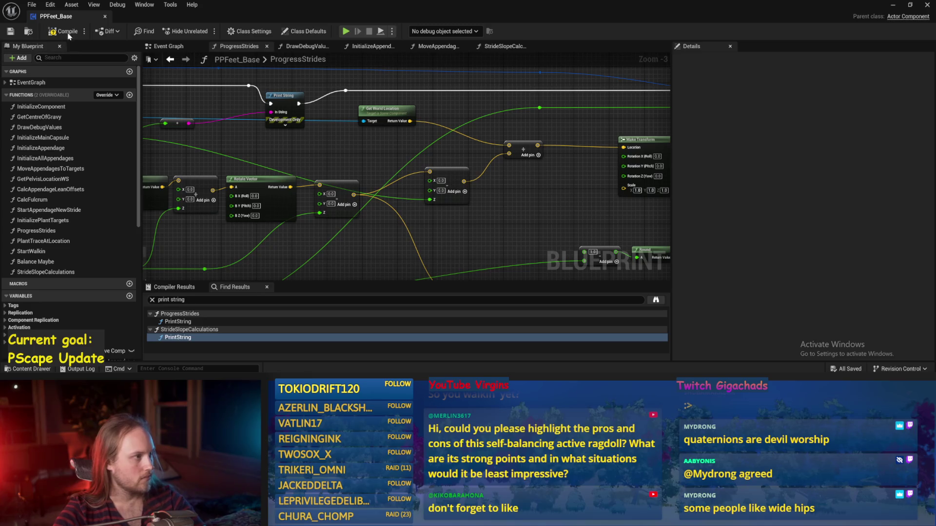
drag(485, 228, 517, 181)
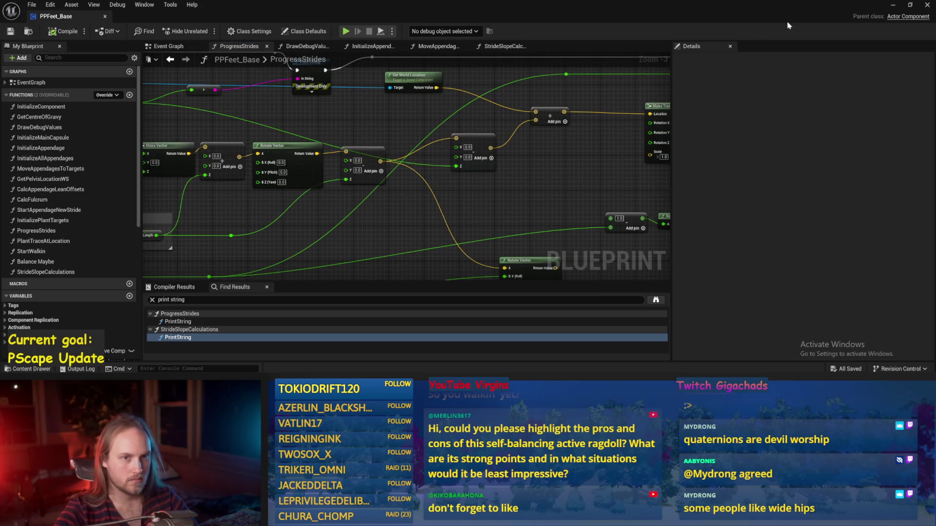
Step: In the running level, tilt Cube4 into a steep slope and raise it slightly
click(893, 6)
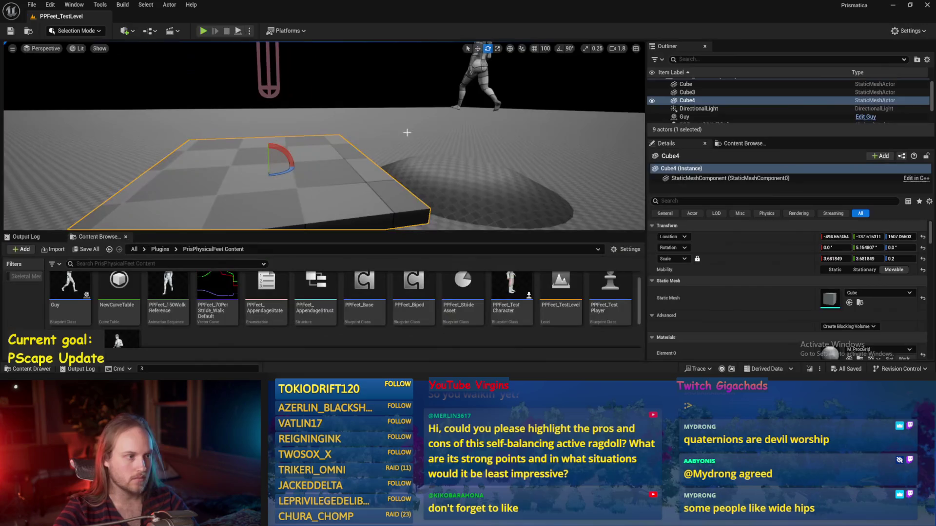
mouse_move(299, 169)
mouse_down()
mouse_move(280, 192)
mouse_move(274, 145)
mouse_up()
key(w)
scroll(274, 145, down, 5)
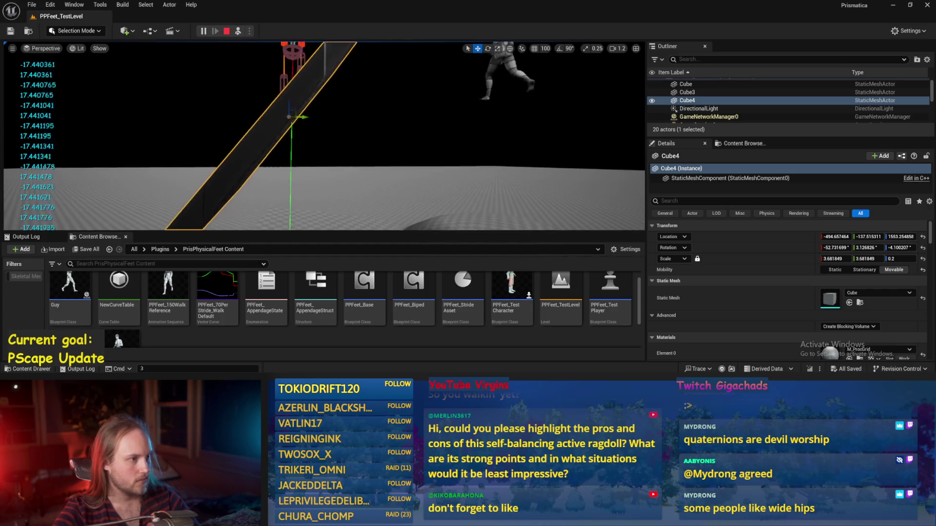
key(d)
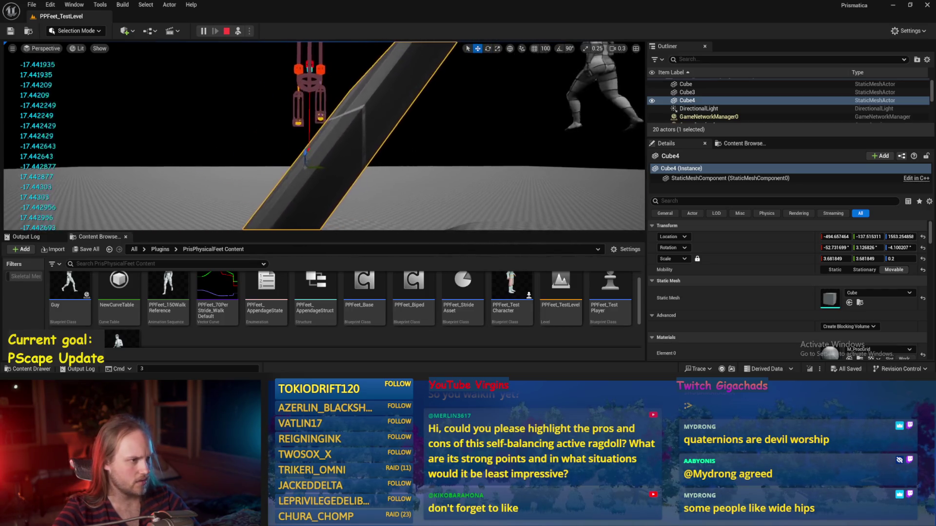
mouse_move(316, 155)
mouse_down()
mouse_move(305, 137)
mouse_move(310, 157)
mouse_up()
Step: Re-tilt Cube4 to a shallower slope of about 44° under the foot rig
key(e)
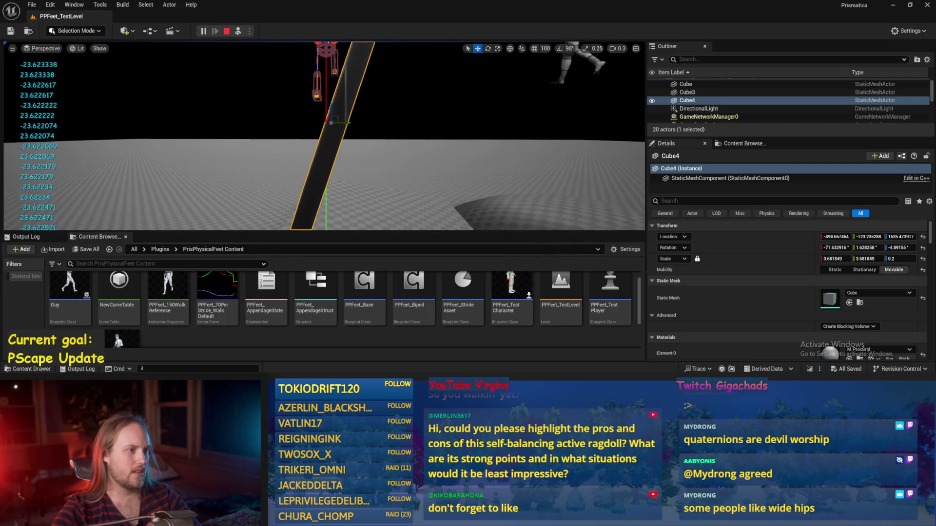
key(e)
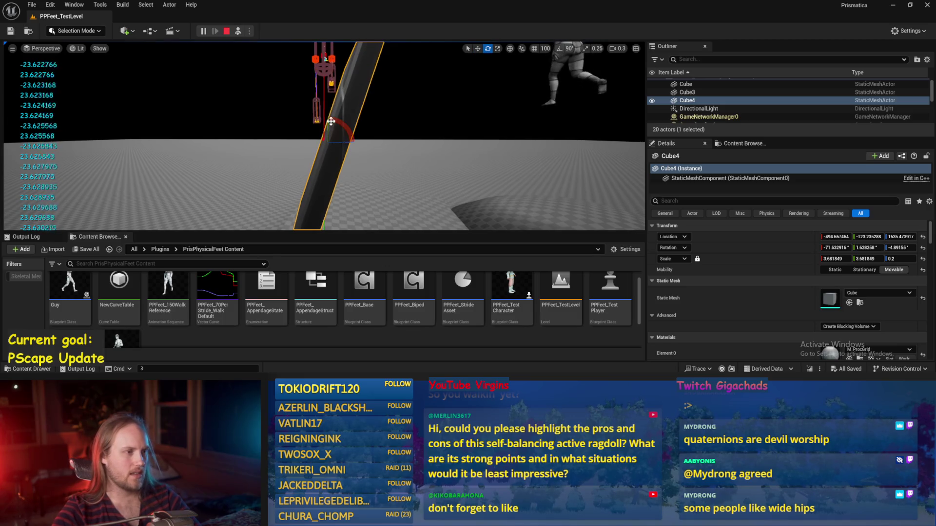
mouse_move(333, 124)
mouse_down()
mouse_move(351, 161)
mouse_move(341, 123)
mouse_move(335, 142)
mouse_up()
key(w)
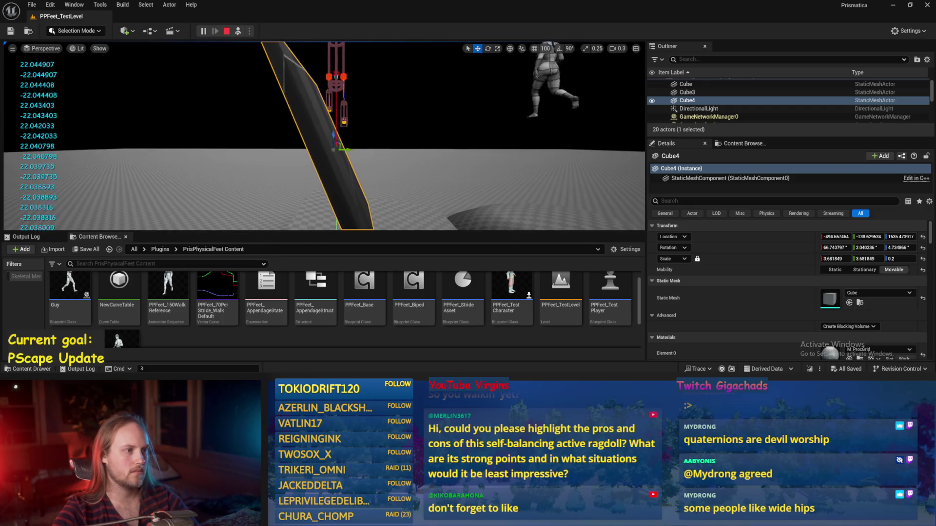
key(e)
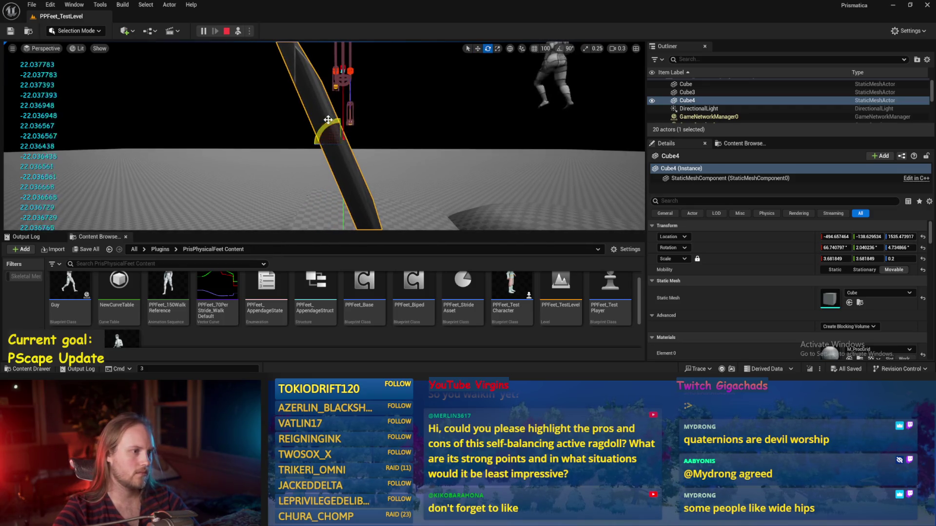
mouse_move(328, 119)
mouse_down()
mouse_move(321, 127)
mouse_move(323, 120)
mouse_up()
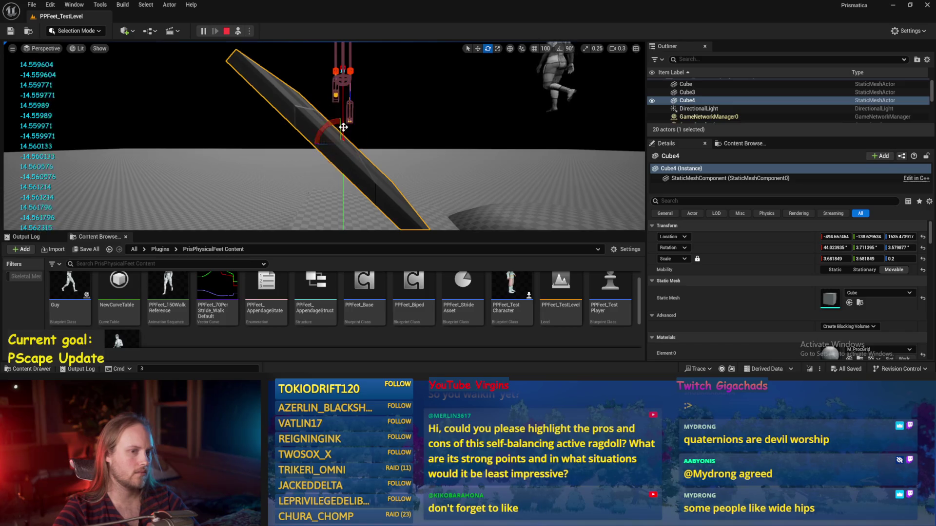
scroll(915, 249, down, 5)
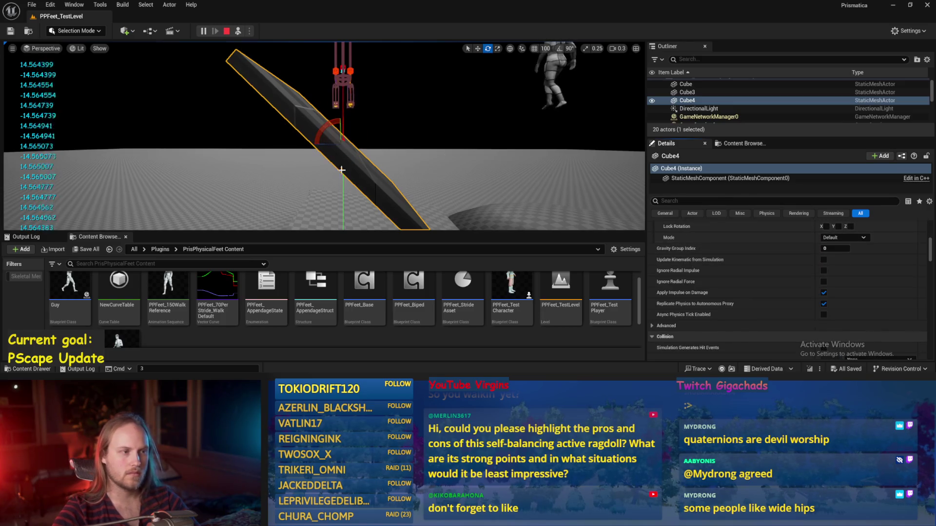
click(326, 165)
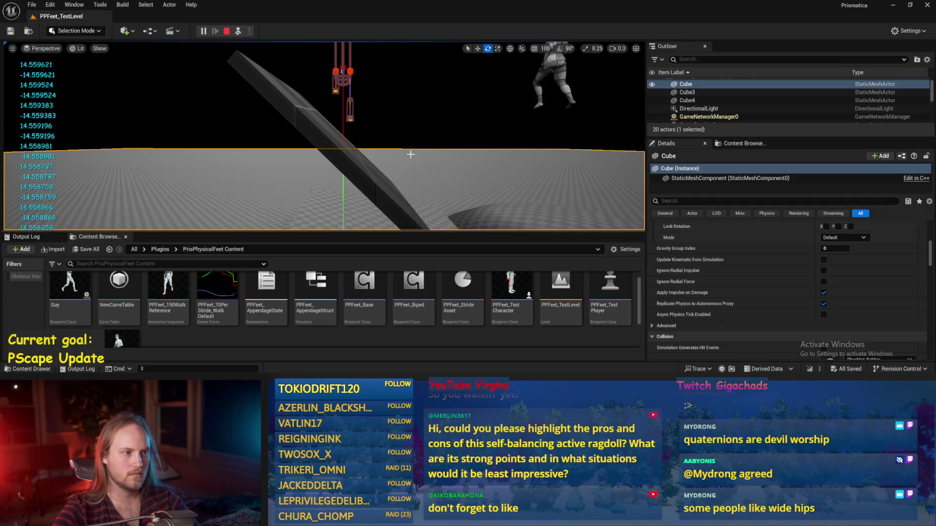
click(347, 166)
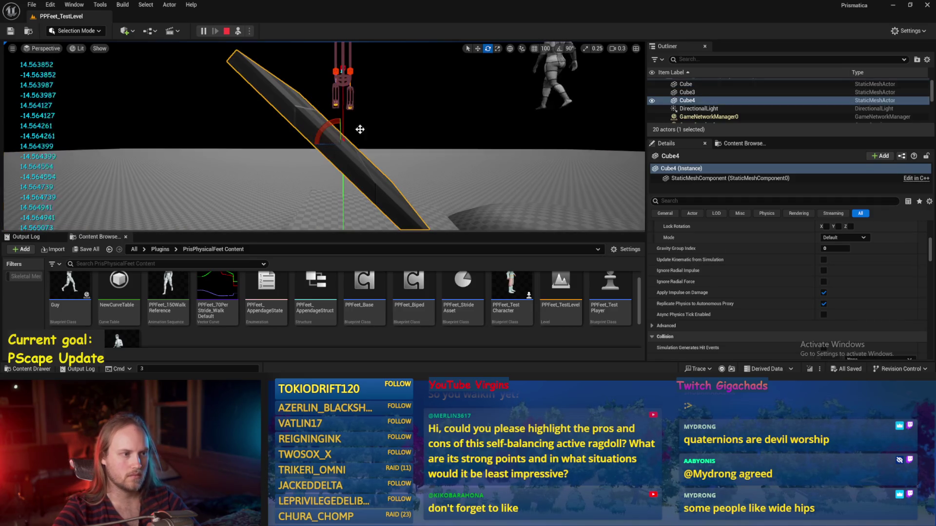
scroll(923, 252, up, 10)
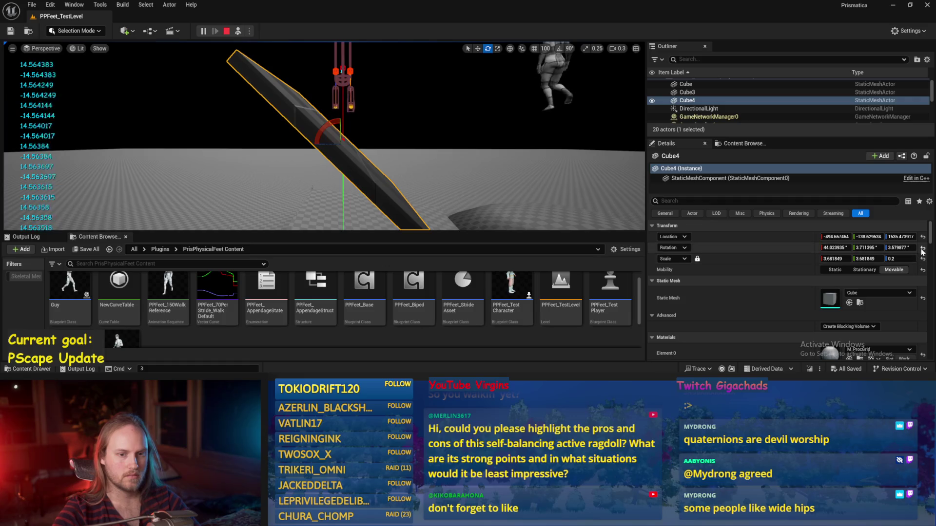
Step: Reset Cube4 flat, then tilt it to about 28° and steepen it to nearly vertical
click(922, 248)
drag(331, 121, 403, 130)
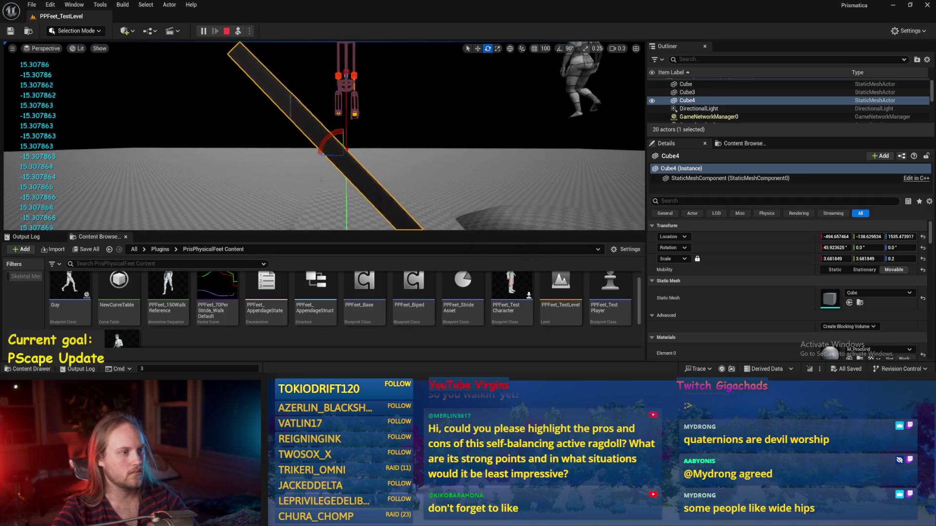
scroll(360, 150, up, 2)
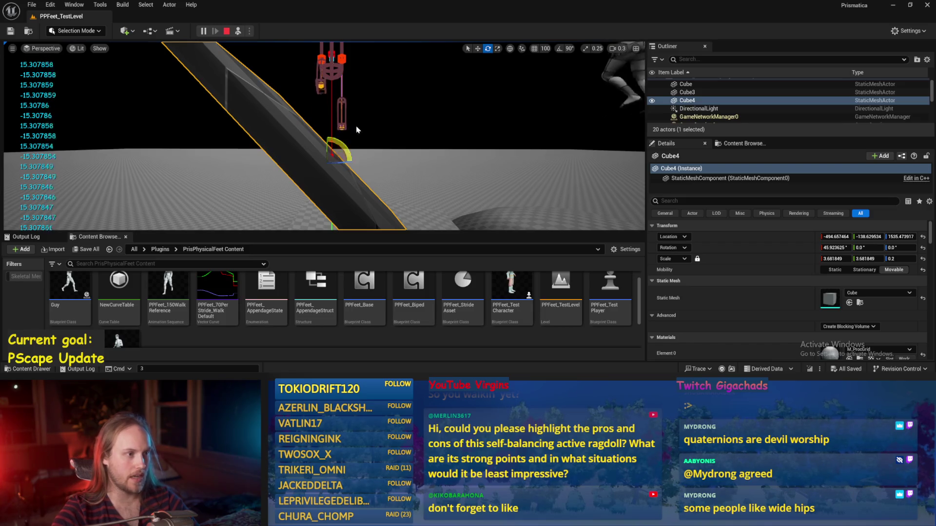
drag(356, 129, 349, 133)
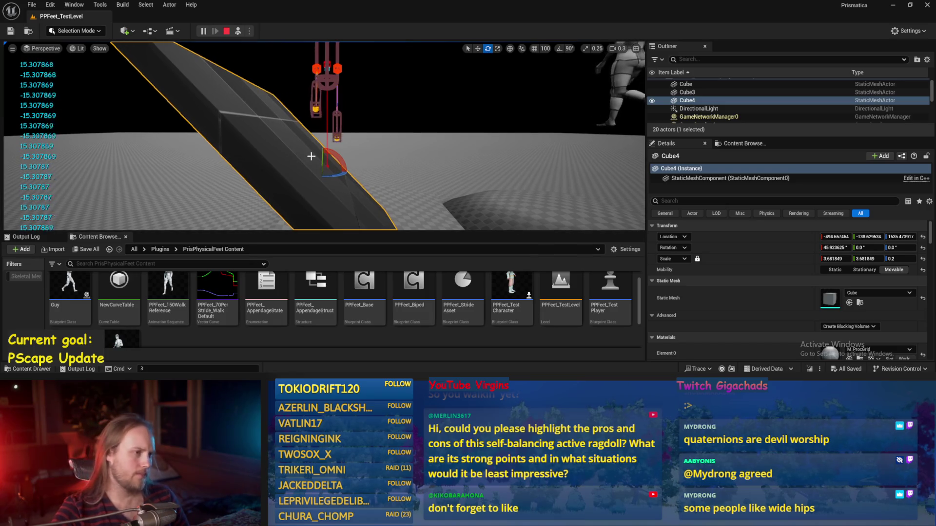
mouse_move(333, 149)
mouse_down()
mouse_move(322, 146)
mouse_move(330, 150)
mouse_up()
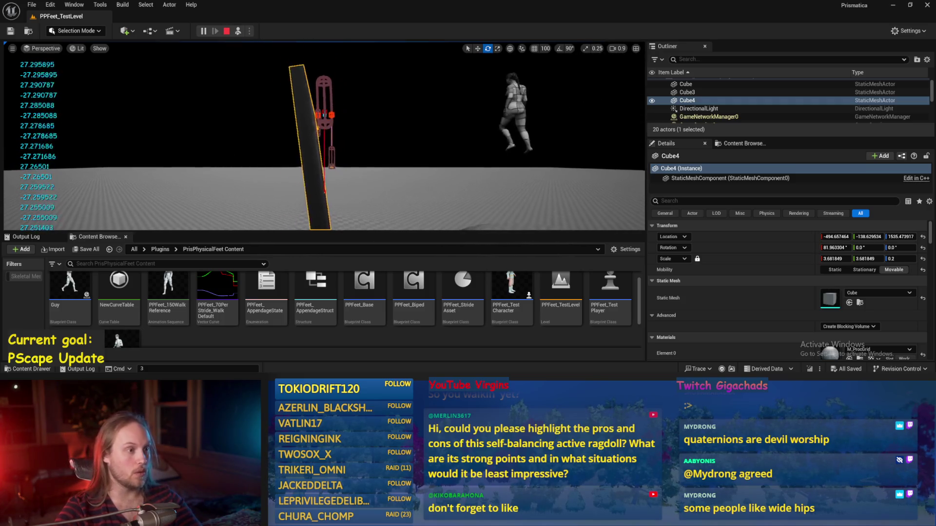
drag(322, 184, 324, 184)
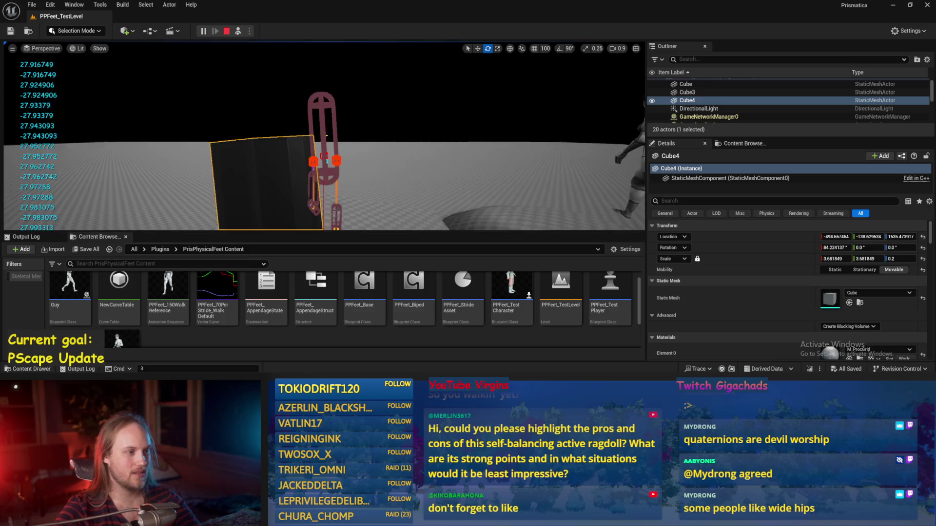
Step: Stop the play session and save all changed assets
key(Escape)
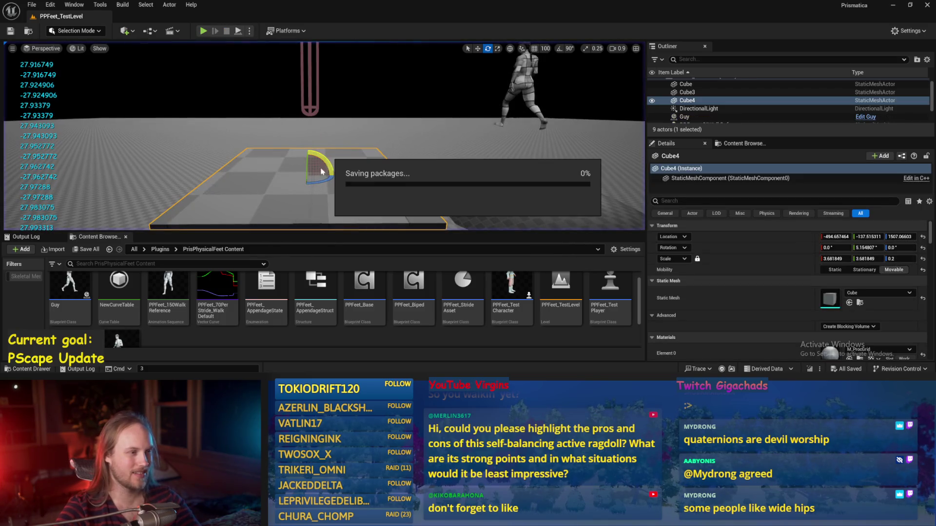
click(31, 4)
click(47, 122)
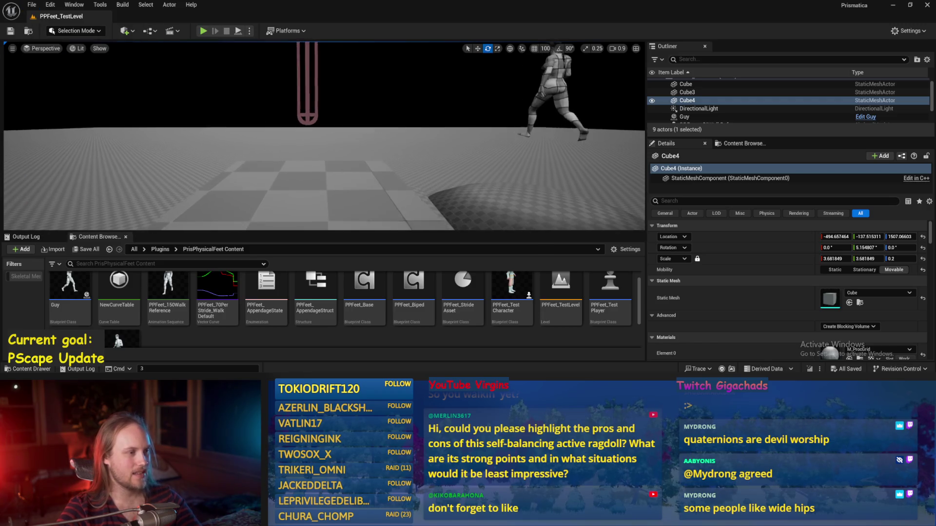
Step: Bring up the Paint sketch of feet on slopes with the '0.7v' note
key(alt+Tab)
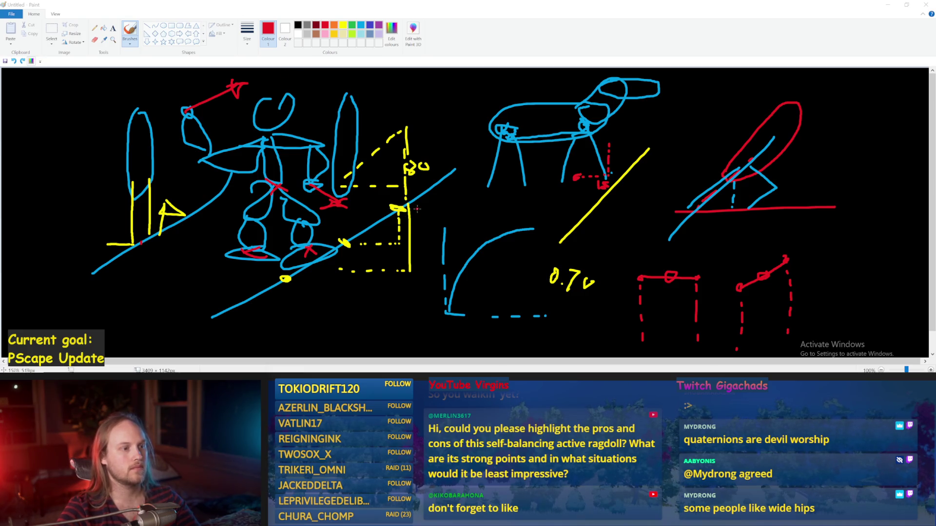
Step: In PPFeet_Base, move the second Rotate Vector and the small vector node up beside the others
key(alt+Tab)
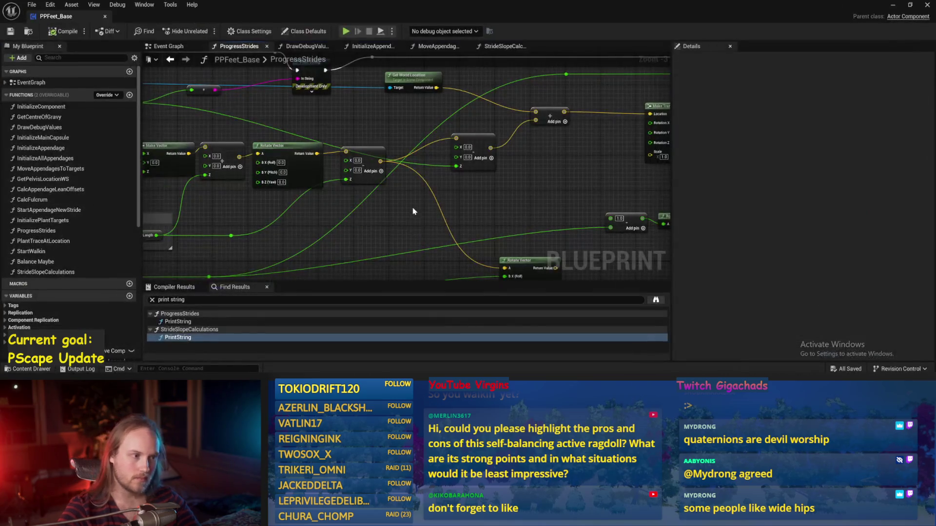
mouse_move(376, 264)
mouse_down()
mouse_move(414, 161)
mouse_move(385, 190)
mouse_up()
drag(310, 117, 310, 86)
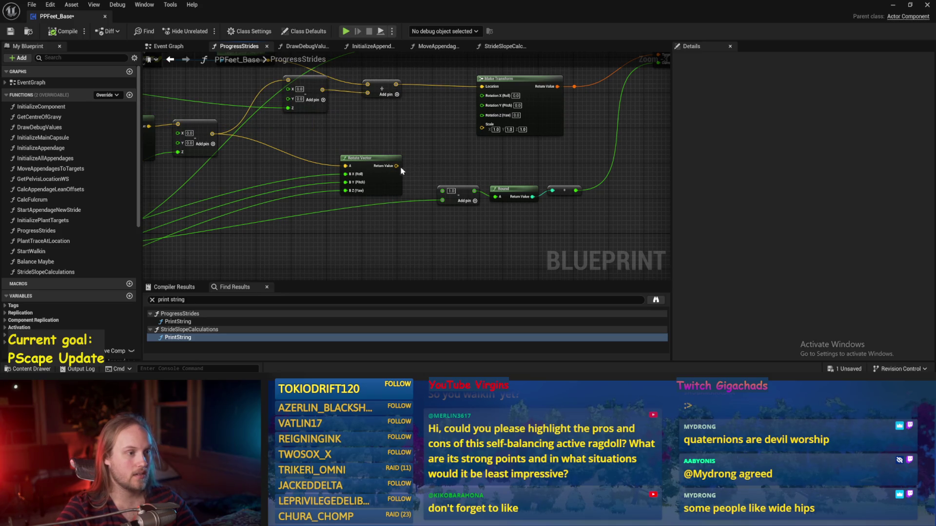
mouse_move(397, 166)
mouse_down()
mouse_move(476, 115)
mouse_move(476, 83)
mouse_move(380, 109)
mouse_move(382, 118)
mouse_up()
mouse_move(479, 175)
mouse_down()
mouse_move(443, 170)
mouse_move(475, 162)
mouse_up()
click(390, 201)
Step: Reposition the vector/Add and Rotate Vector nodes leftward, then compile and save PPFeet_Base
drag(376, 201, 335, 218)
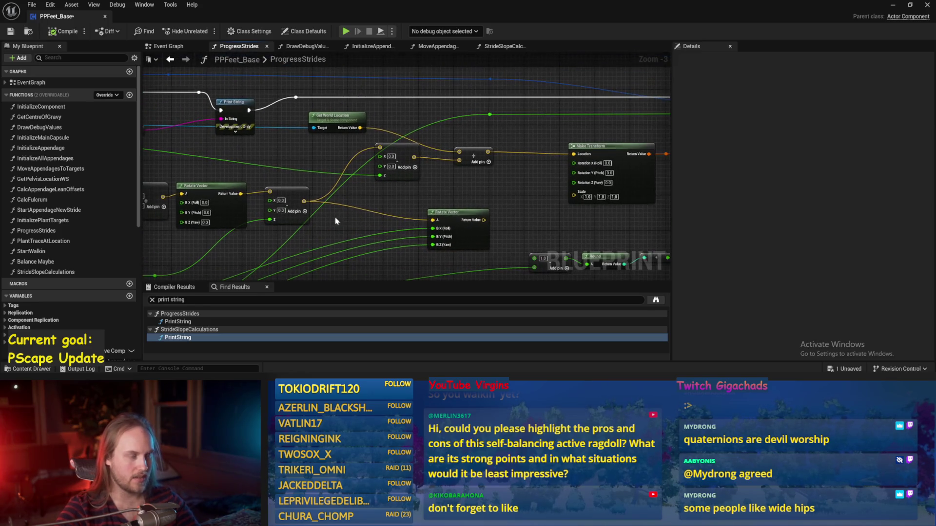
drag(385, 146, 346, 158)
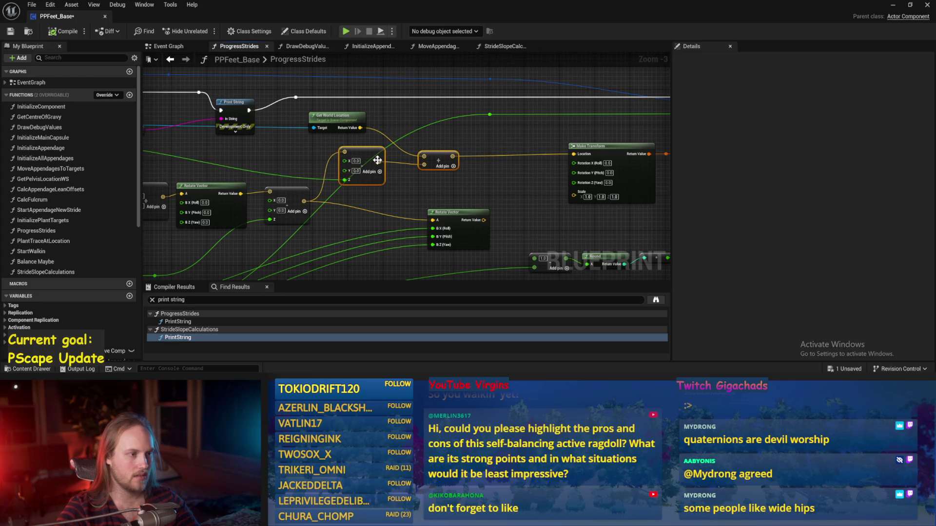
mouse_move(392, 203)
mouse_down()
mouse_move(447, 152)
mouse_move(394, 95)
mouse_move(482, 91)
mouse_up()
drag(545, 63, 556, 89)
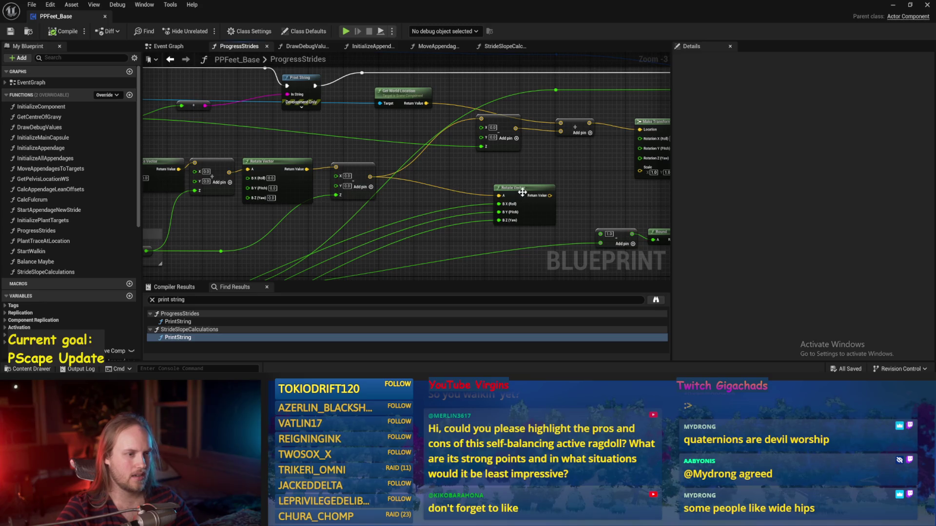
mouse_move(522, 192)
mouse_down()
mouse_move(465, 188)
mouse_move(481, 119)
mouse_up()
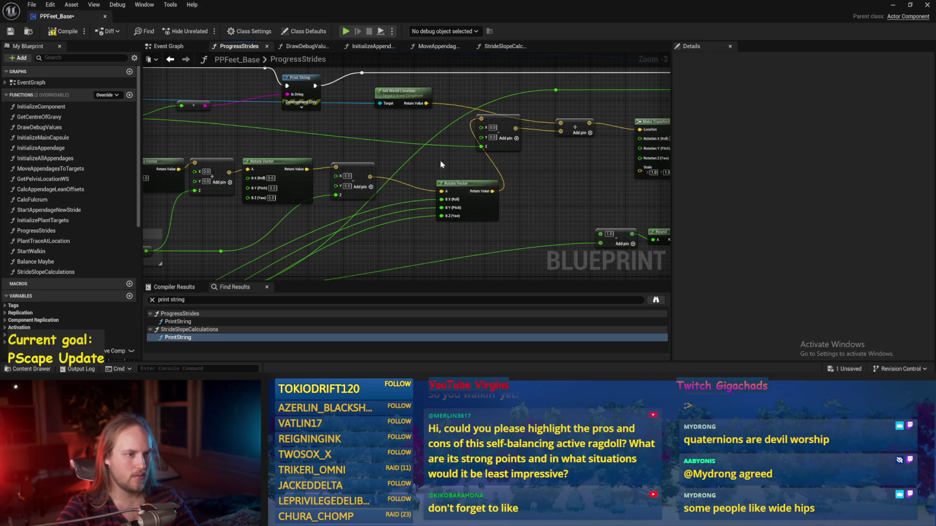
drag(469, 184, 451, 197)
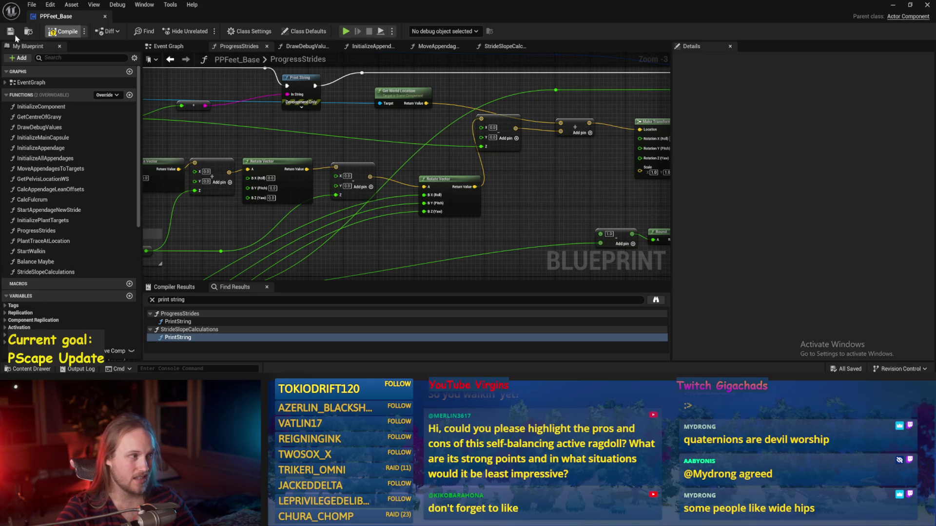
click(10, 32)
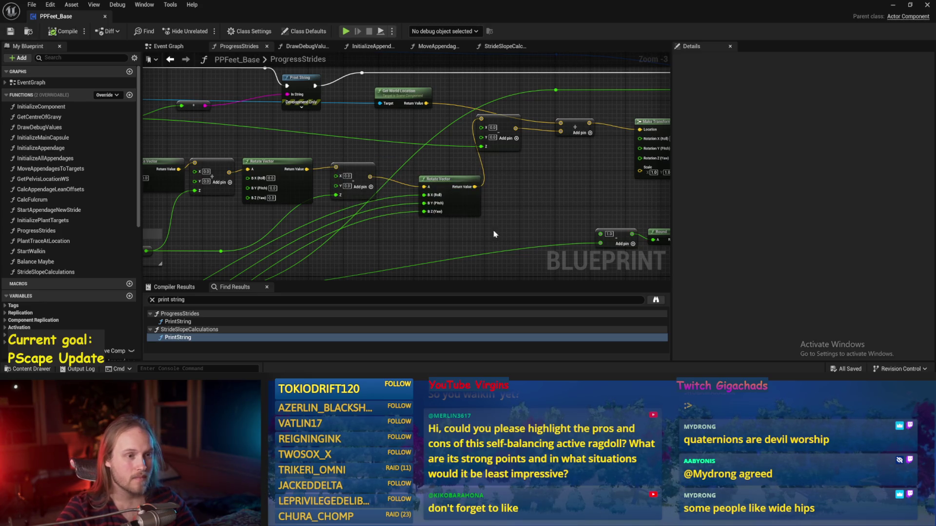
click(896, 6)
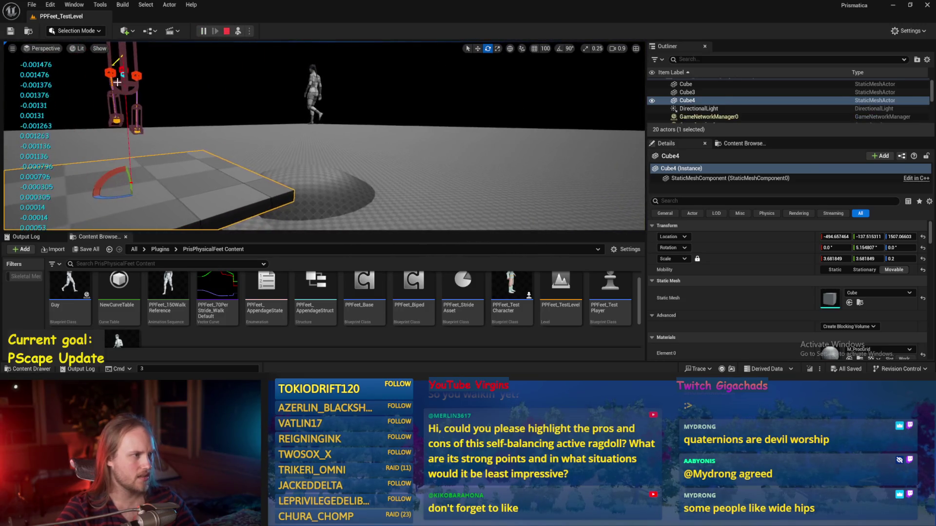
Step: Eject to a free camera and rotate the test player to watch its stepping, then return to PPFeet_Base
key(F8)
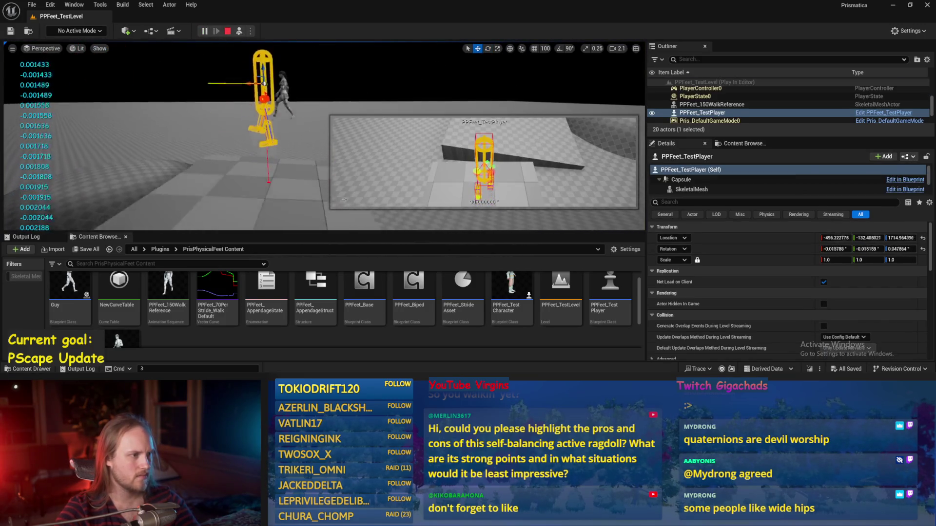
key(e)
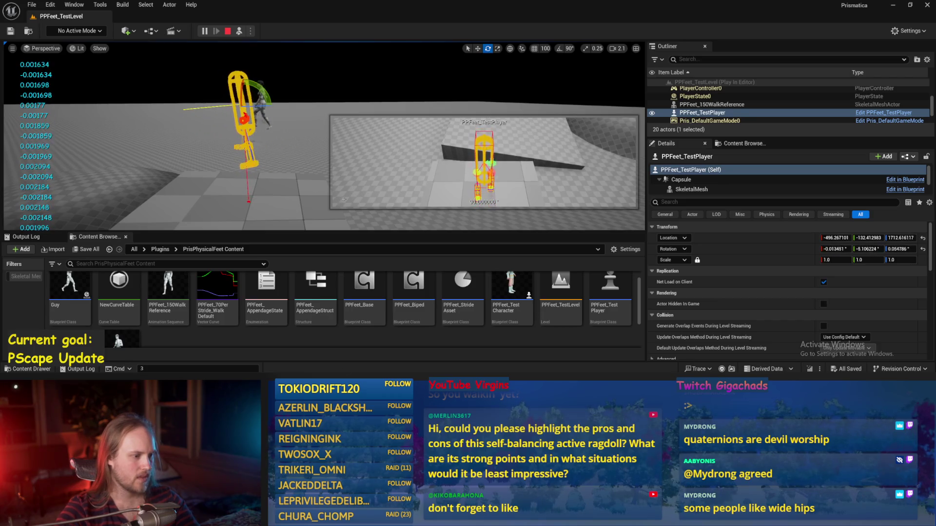
key(alt+Tab)
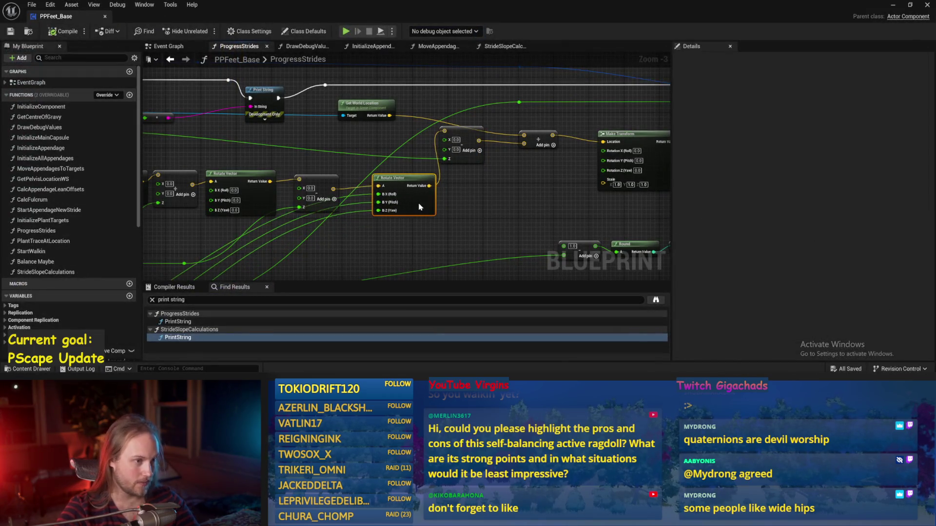
Step: Compile and save PPFeet_Base with the edited Rotate Vector pitch, then return to the level
scroll(429, 217, up, 2)
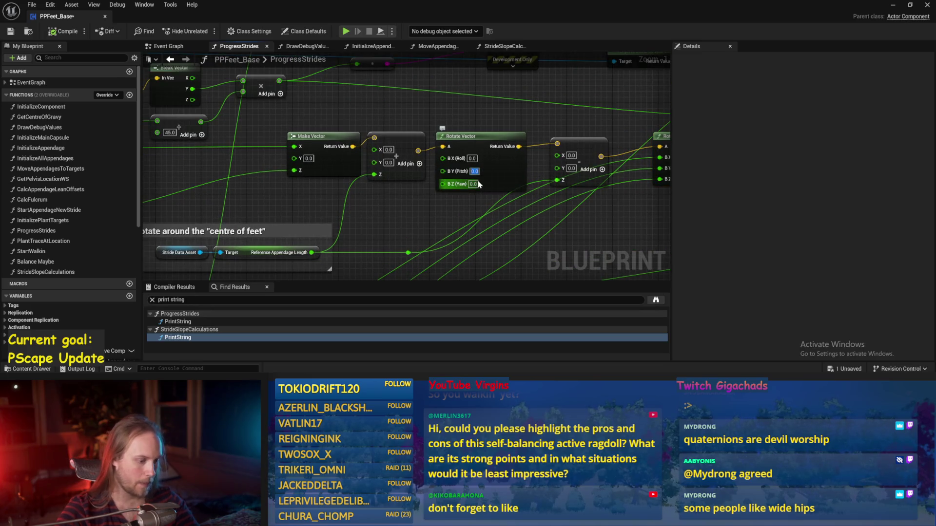
click(10, 32)
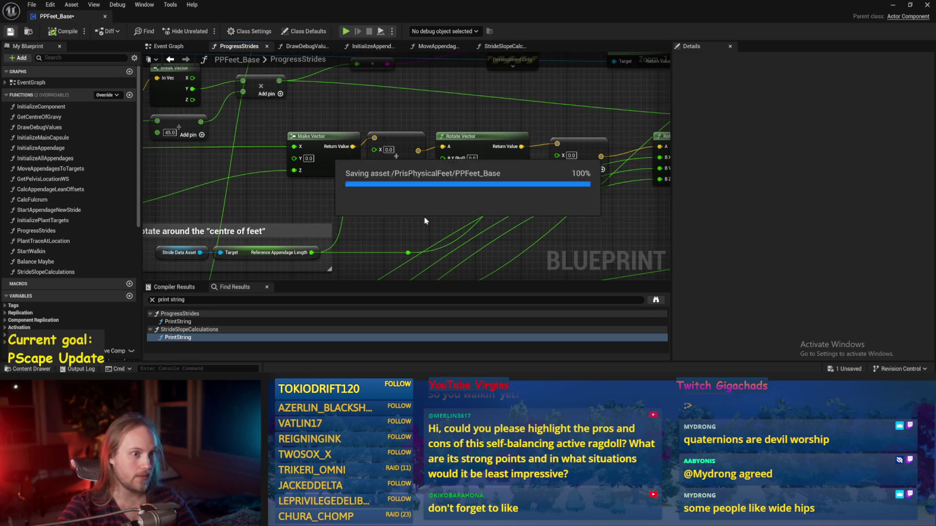
click(892, 5)
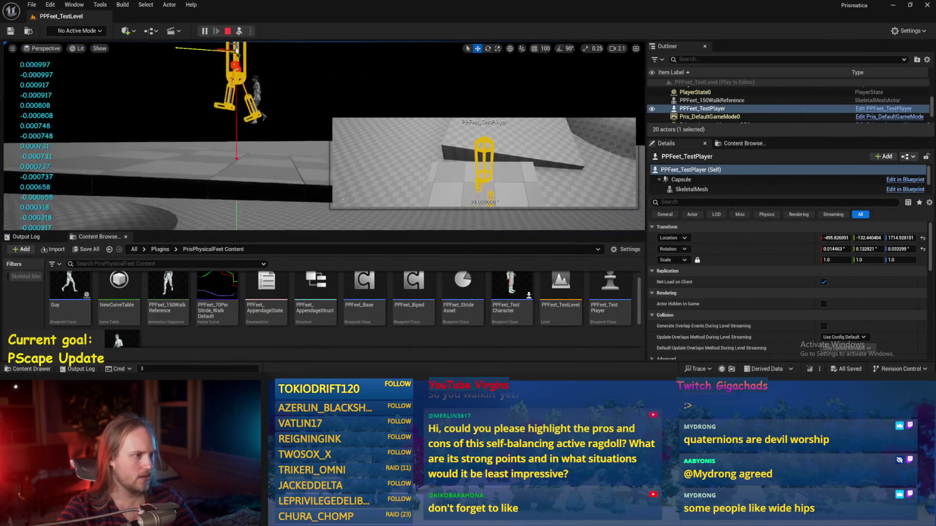
Step: Select Cube4, the walk reference and the test player, and rotate the player to about -37° pitch
click(240, 169)
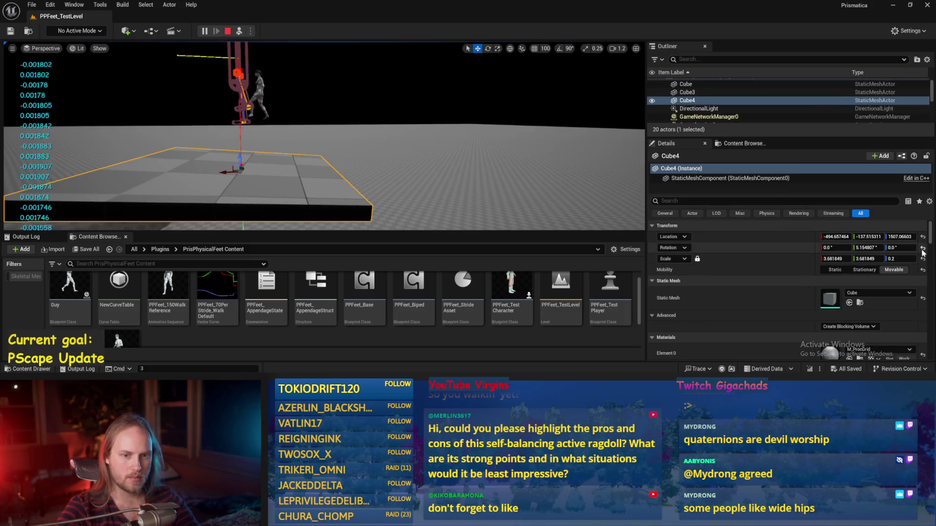
click(278, 87)
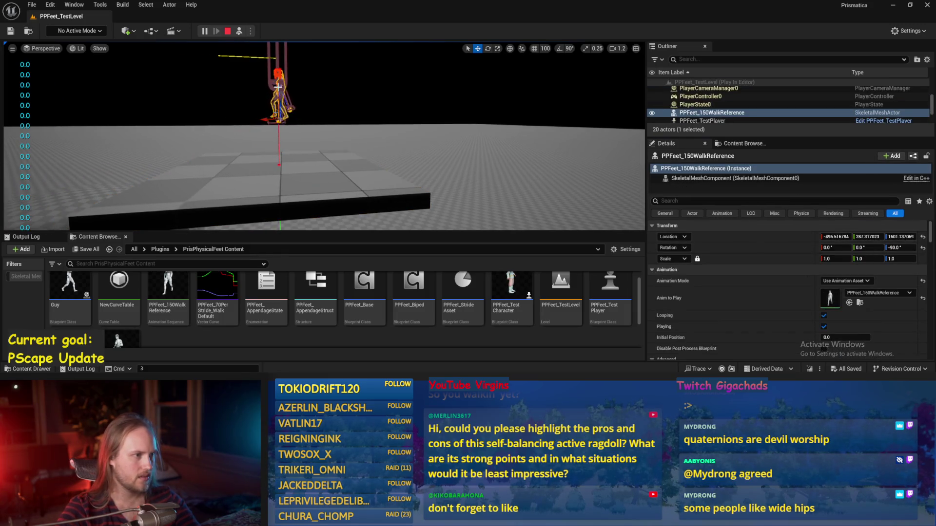
click(281, 104)
key(e)
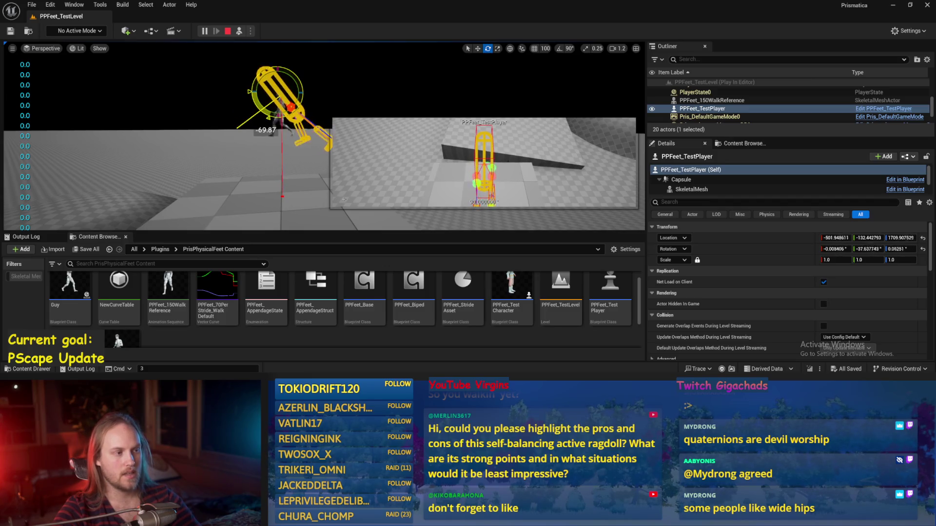
Step: Stop play, save all assets, and reset Cube4's rotation to 0° so the slab lies flat
key(Escape)
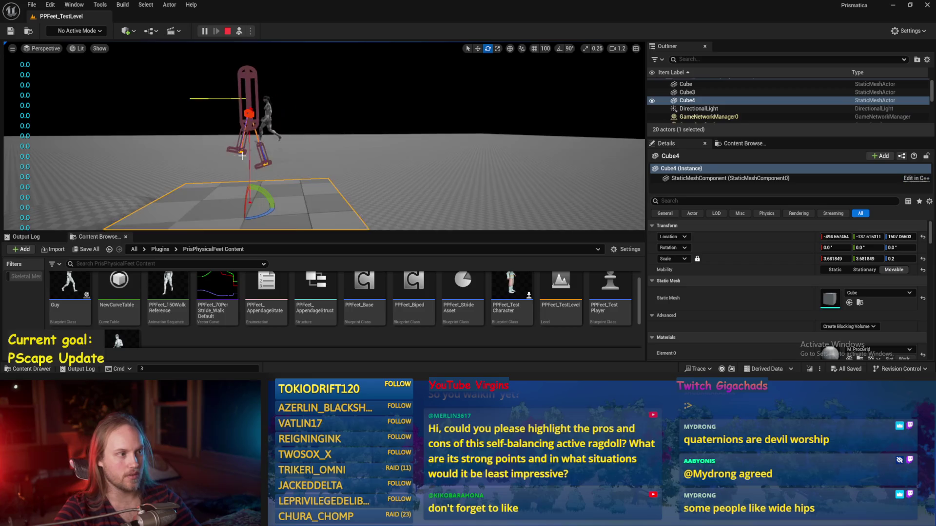
click(32, 4)
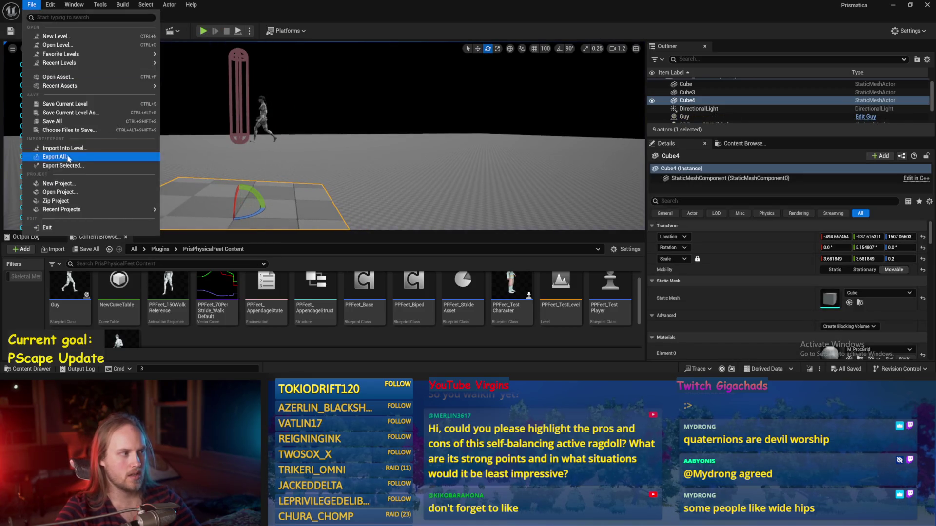
click(52, 121)
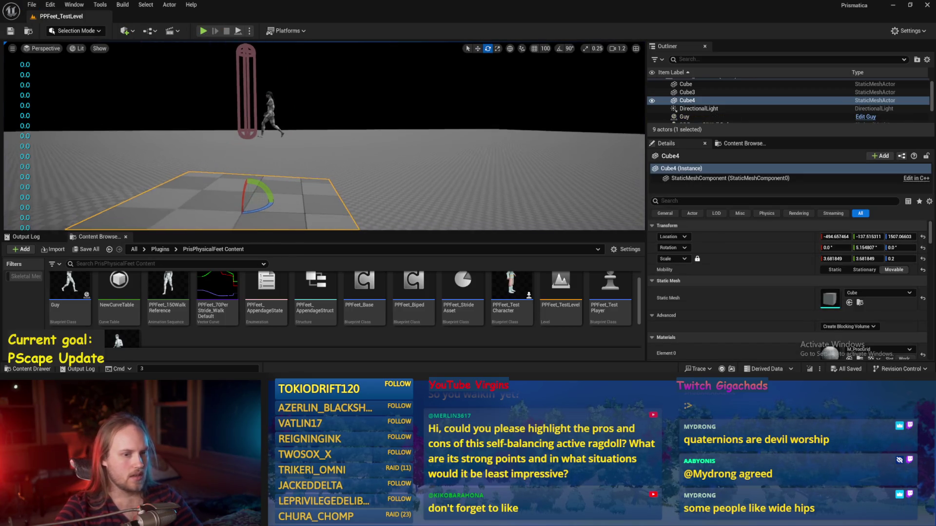
click(923, 248)
key(w)
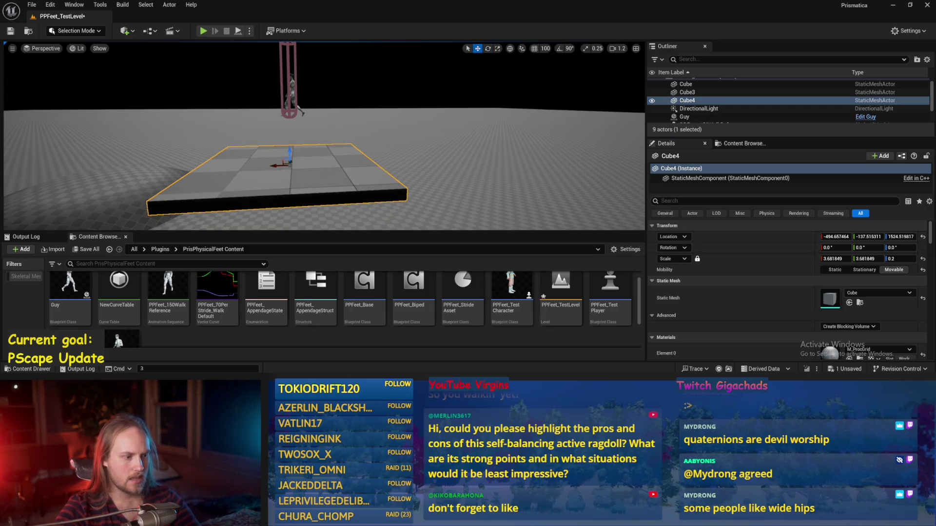
Step: In PPFeet_Base, move the second Rotate Vector node slightly lower and return to the level
double_click(364, 288)
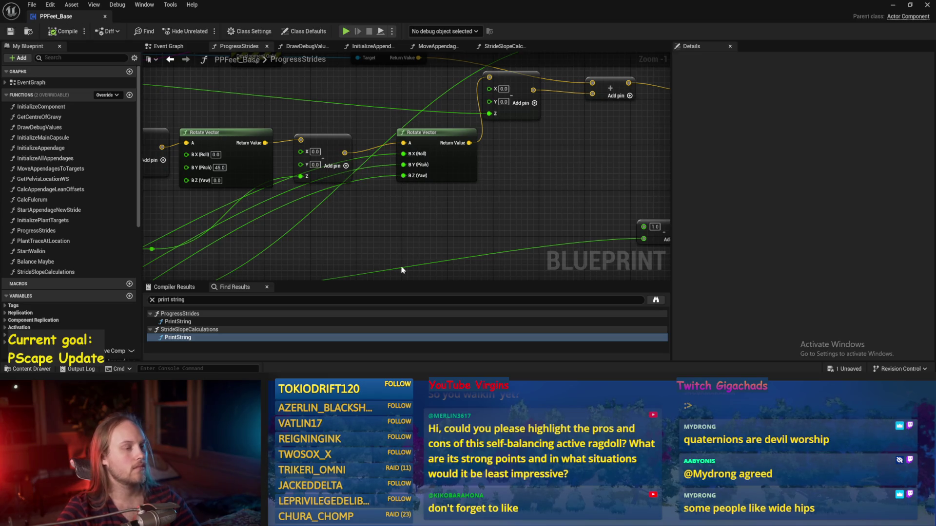
scroll(477, 187, down, 2)
drag(511, 125, 516, 147)
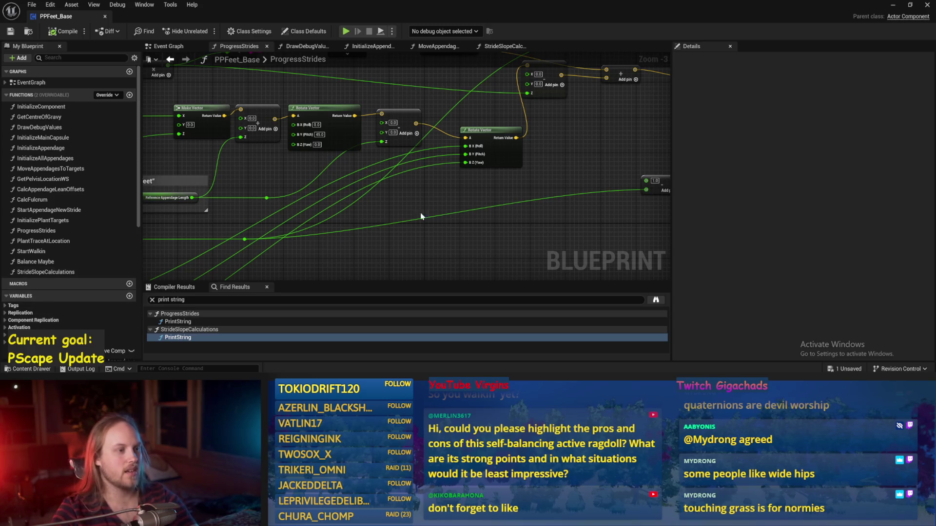
drag(444, 195, 425, 206)
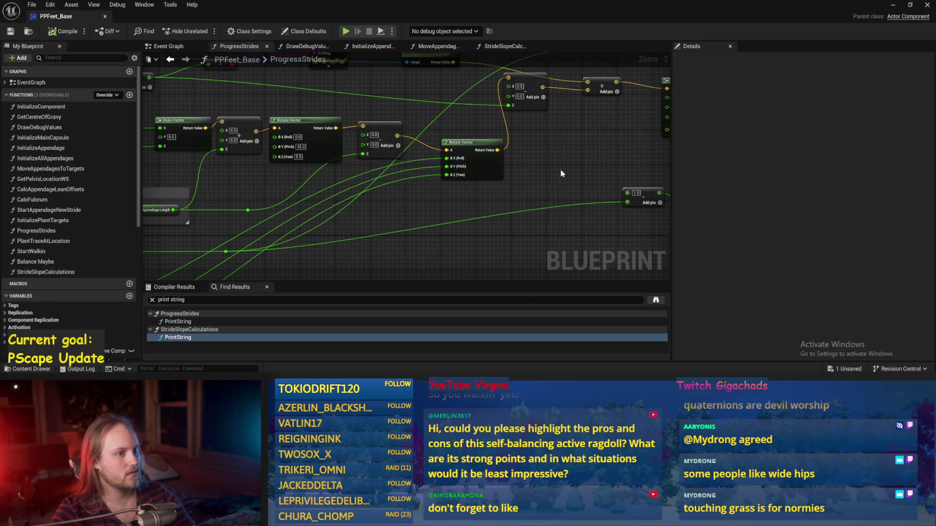
drag(567, 147, 508, 172)
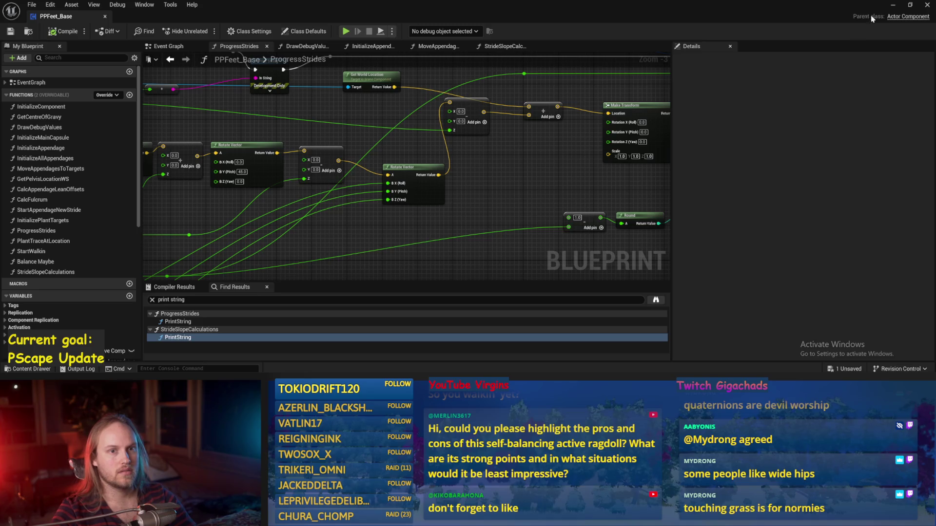
click(893, 5)
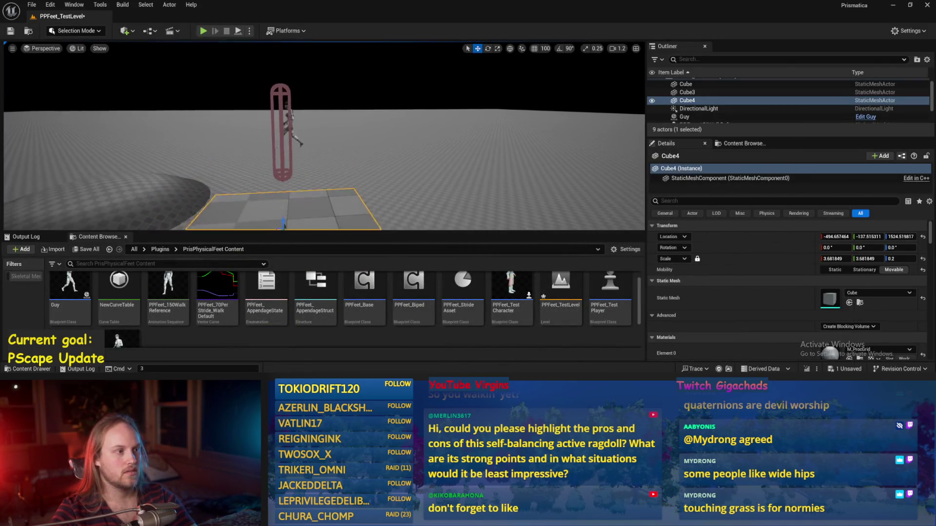
Step: Reopen PPFeet_Base, move the first Rotate Vector node up and right, and compile
scroll(324, 137, up, 5)
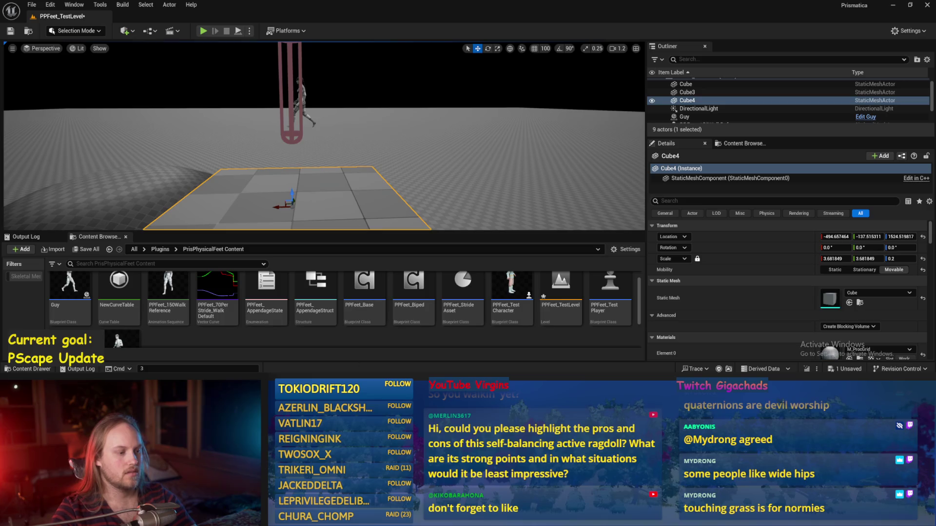
double_click(364, 288)
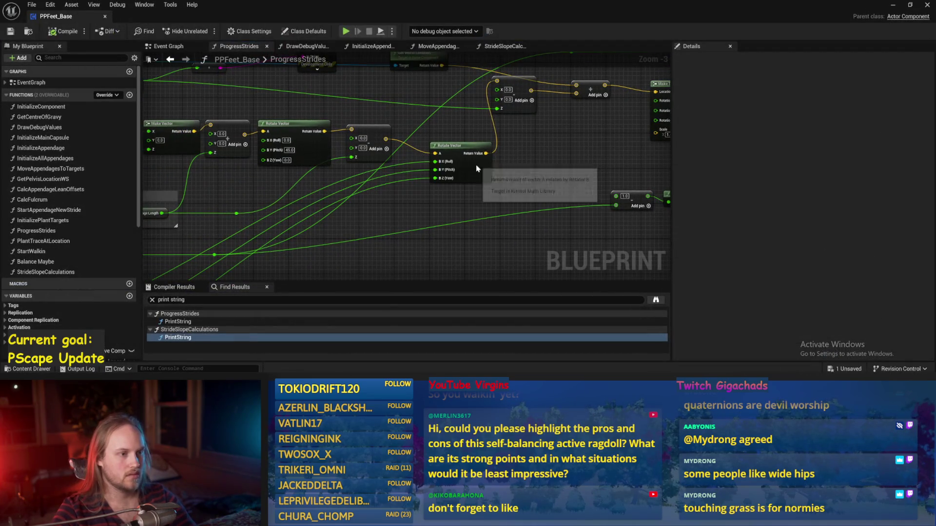
mouse_move(476, 169)
mouse_down()
mouse_move(541, 152)
mouse_move(419, 166)
mouse_move(696, 138)
mouse_up()
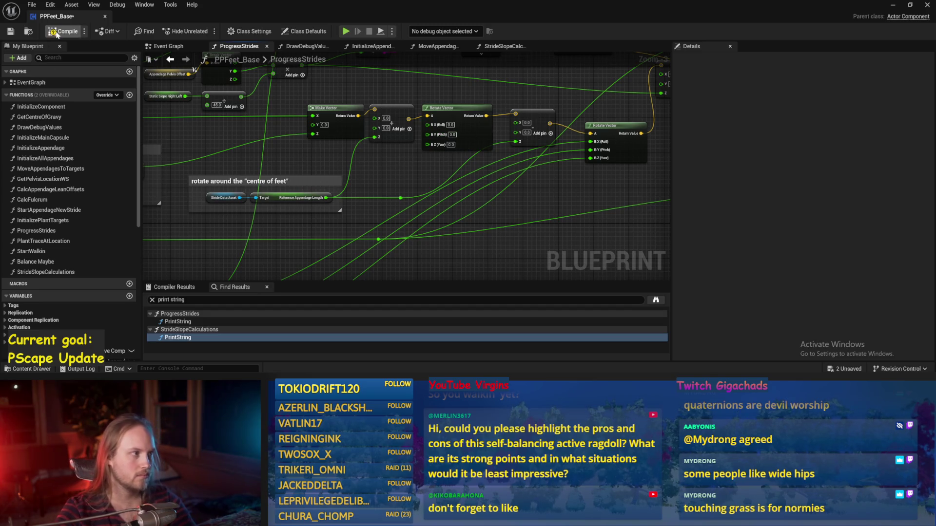
click(12, 32)
Step: Pan past the comment boxes and Print String, then nudge the Rotate Vector node down
mouse_move(385, 173)
mouse_down()
mouse_move(385, 190)
mouse_move(448, 189)
mouse_up()
drag(230, 177, 424, 170)
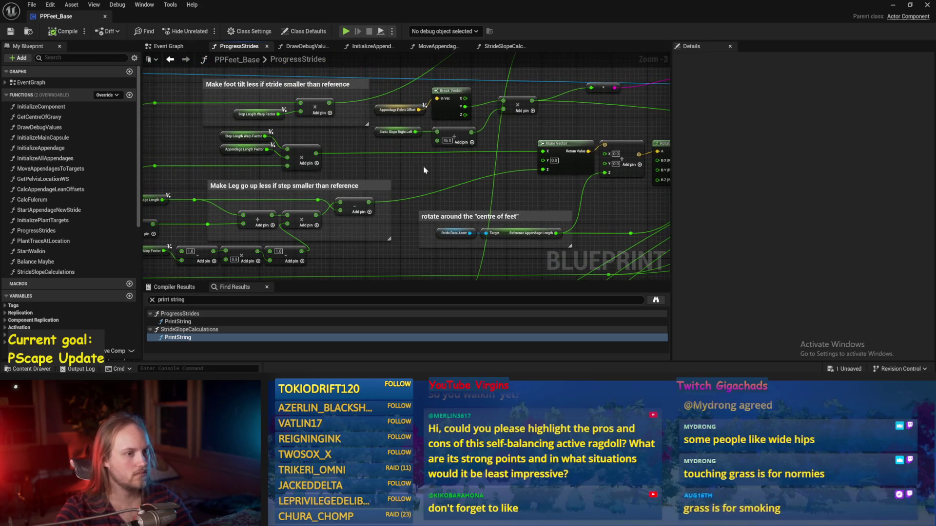
drag(552, 195, 496, 195)
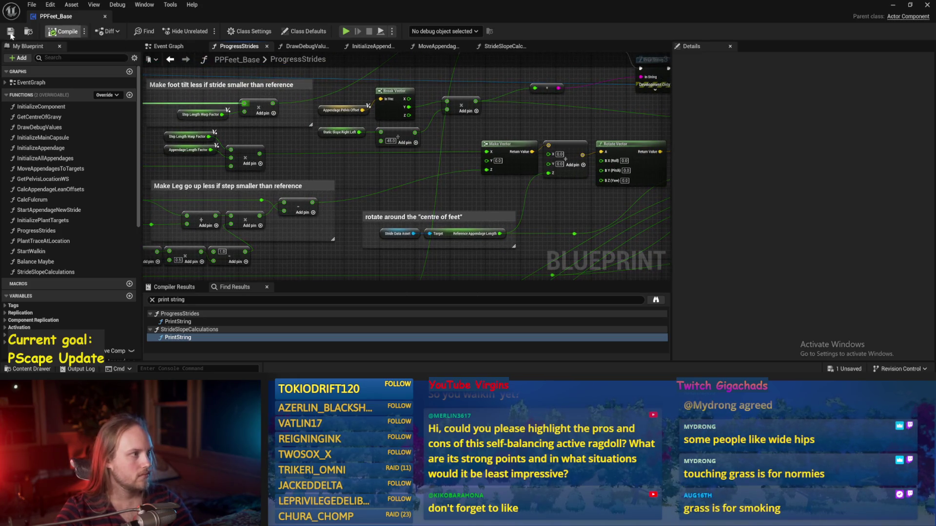
mouse_move(367, 210)
mouse_down()
mouse_move(331, 217)
mouse_move(335, 189)
mouse_up()
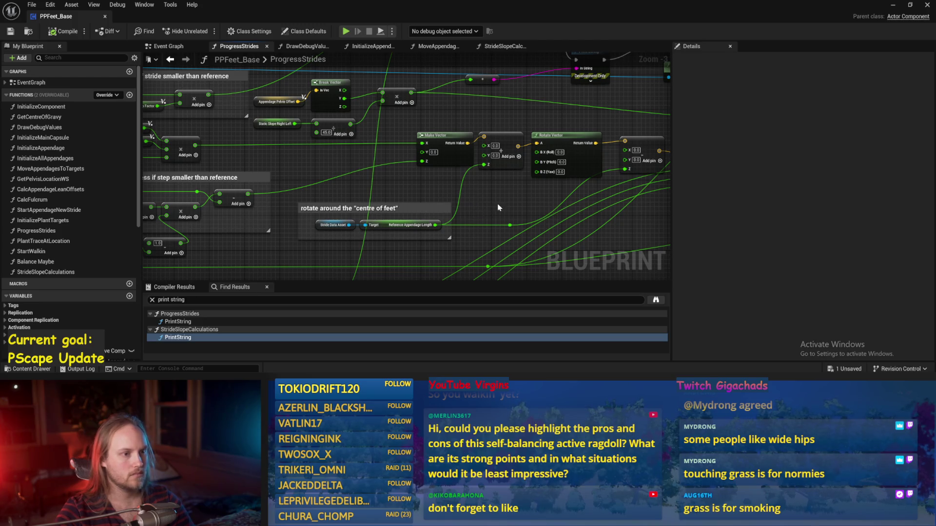
mouse_move(498, 208)
mouse_down()
mouse_move(449, 214)
mouse_move(368, 192)
mouse_up()
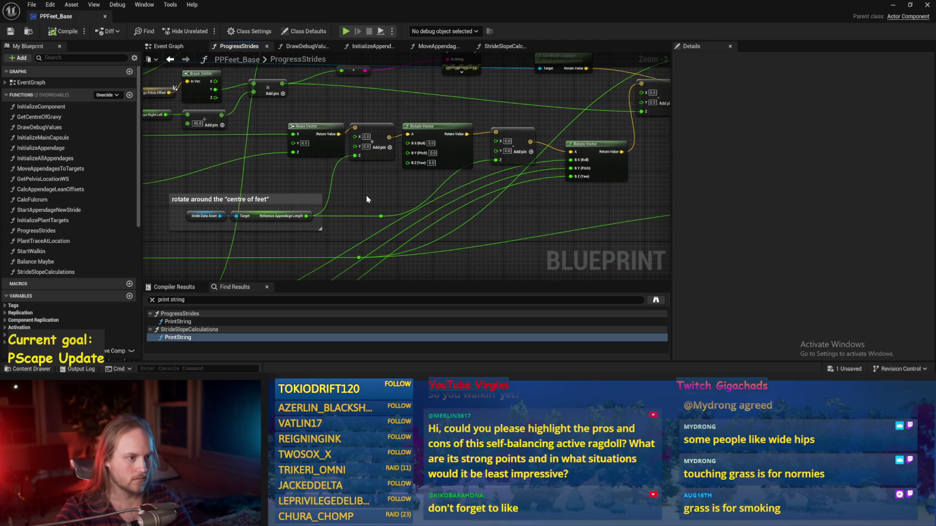
scroll(368, 200, up, 1)
drag(471, 182, 505, 174)
click(632, 244)
Step: Lower both Rotate Vector nodes in the ProgressStrides graph
drag(610, 248, 546, 238)
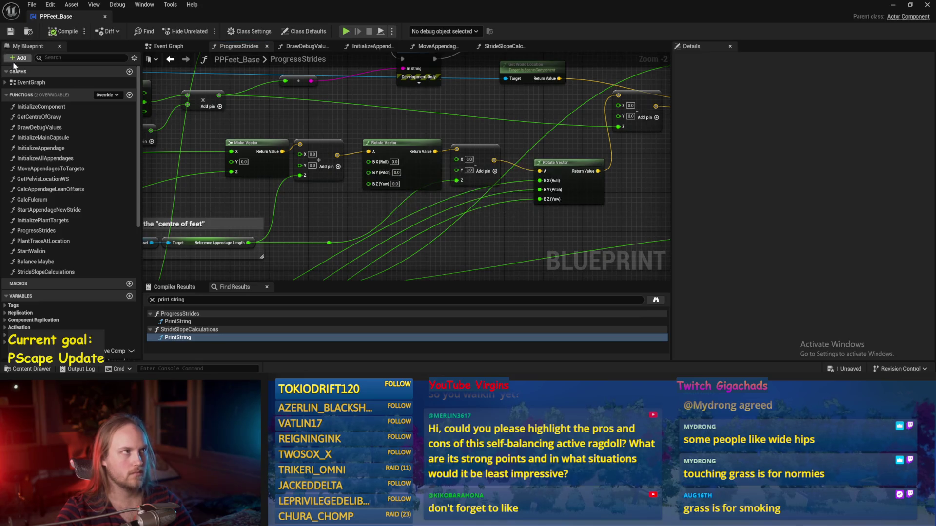
drag(539, 262, 499, 233)
scroll(491, 219, down, 1)
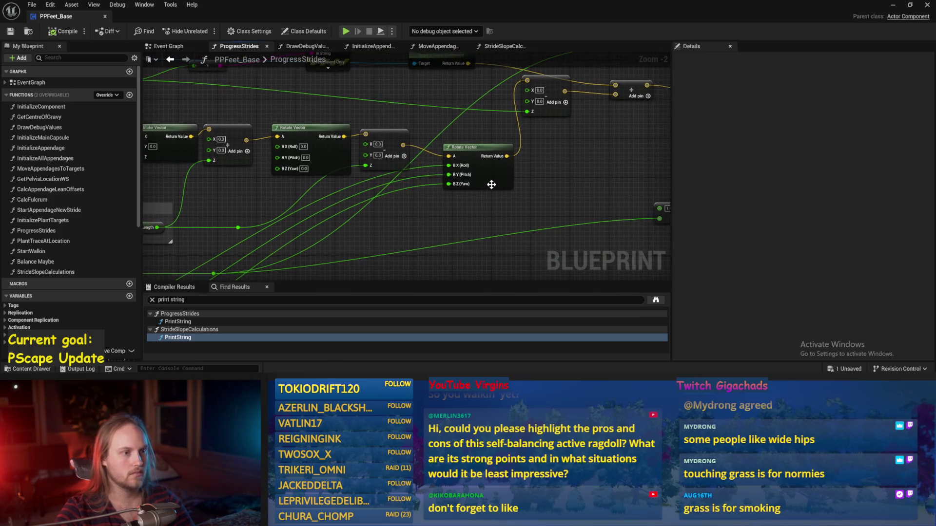
mouse_move(491, 186)
mouse_down()
mouse_move(488, 214)
mouse_move(467, 197)
mouse_up()
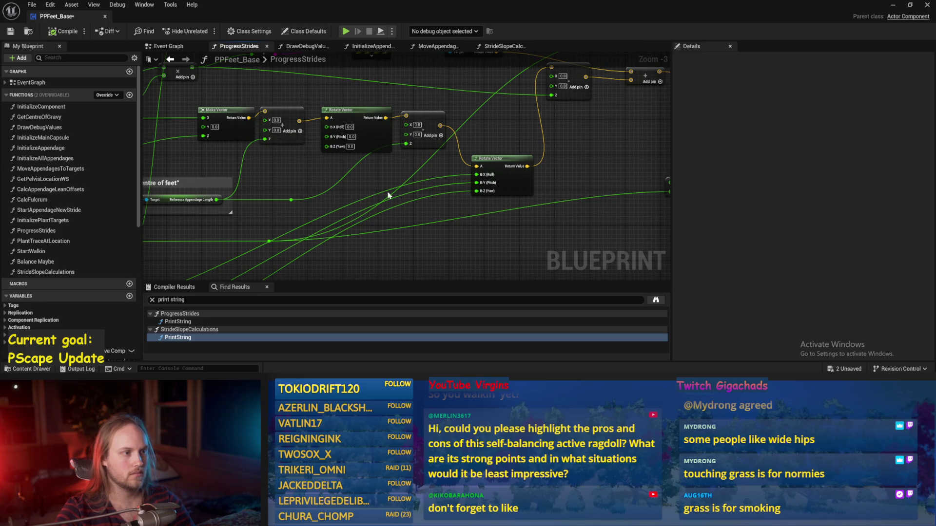
drag(389, 195, 468, 231)
drag(439, 146, 435, 172)
drag(405, 113, 434, 143)
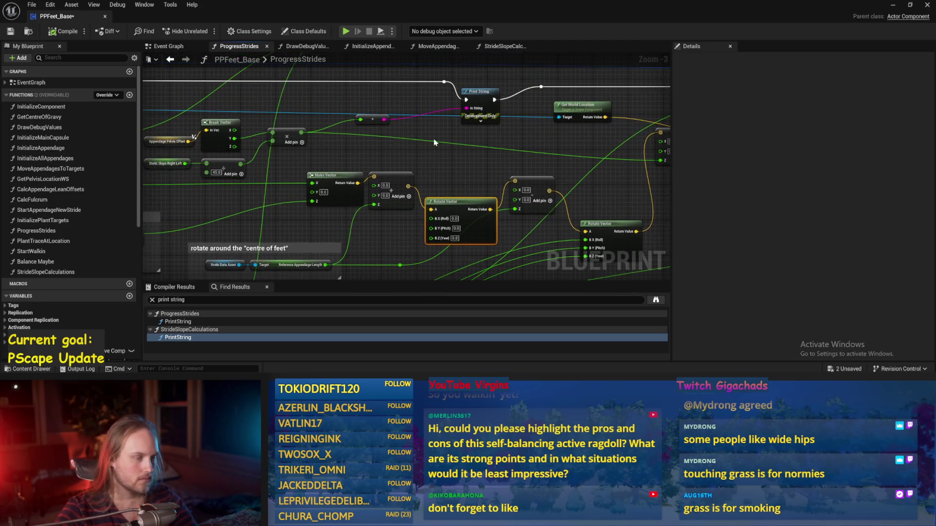
scroll(435, 142, up, 2)
Step: Duplicate the Rotate Vector above the original and feed Appendage Pelvis Offset into its A input
key(ctrl+d)
mouse_move(468, 229)
mouse_down()
mouse_move(485, 177)
mouse_move(466, 164)
mouse_up()
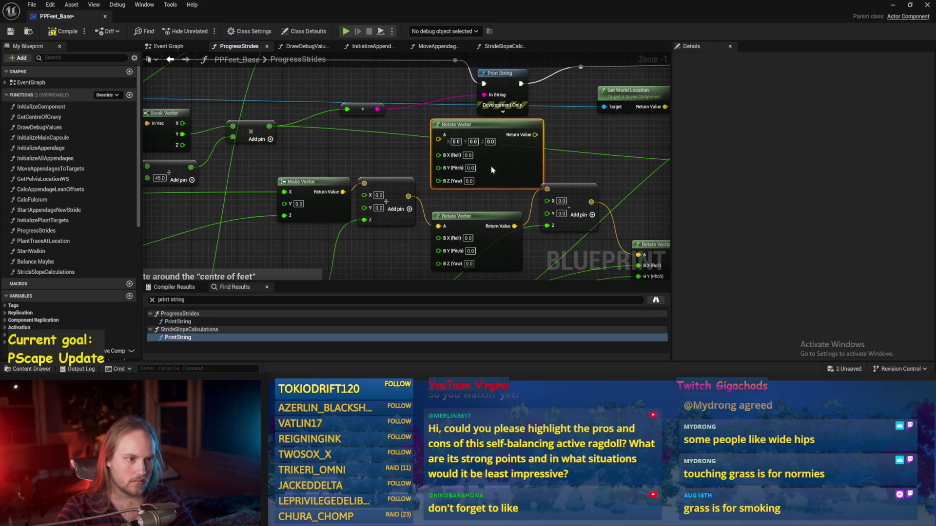
scroll(489, 171, down, 2)
drag(349, 205, 413, 229)
click(413, 229)
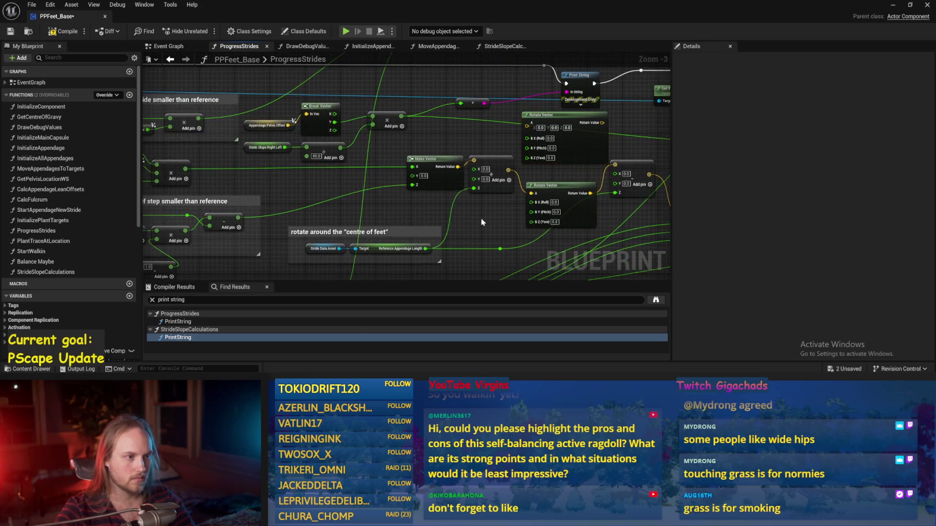
scroll(327, 153, up, 1)
mouse_move(245, 127)
mouse_down()
mouse_move(477, 150)
mouse_move(508, 124)
mouse_up()
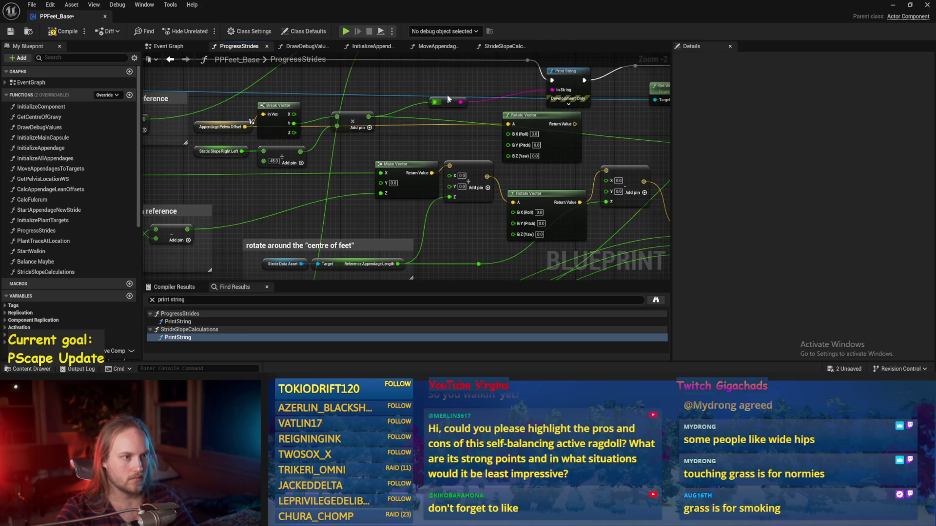
Step: Add a vector + node from the rotated output and set the top Rotate Vector's Roll to 45
drag(449, 86, 318, 75)
mouse_move(443, 126)
mouse_down()
mouse_move(344, 115)
mouse_move(431, 126)
mouse_up()
text(+)
key(Return)
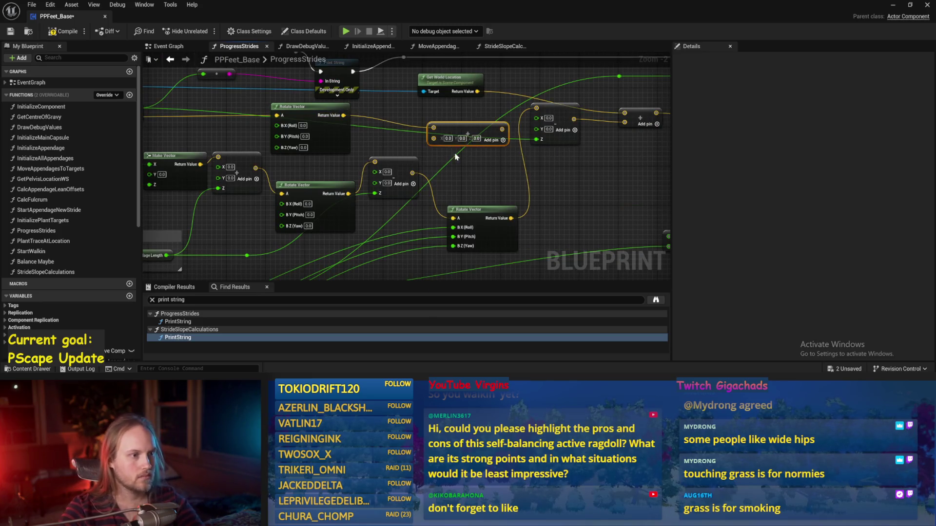
drag(303, 126, 337, 111)
click(337, 111)
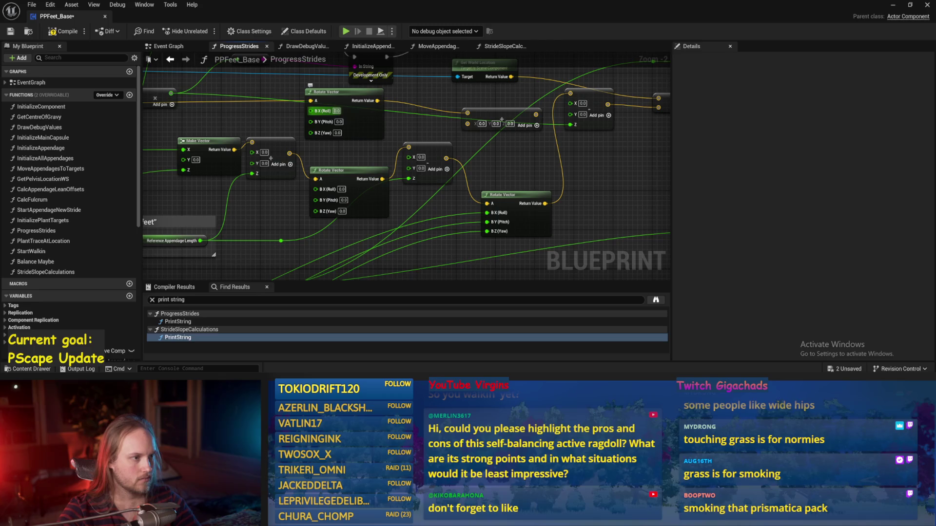
Step: Wire the rotated stride vector into the new Add node and compile the blueprint
drag(439, 142, 321, 147)
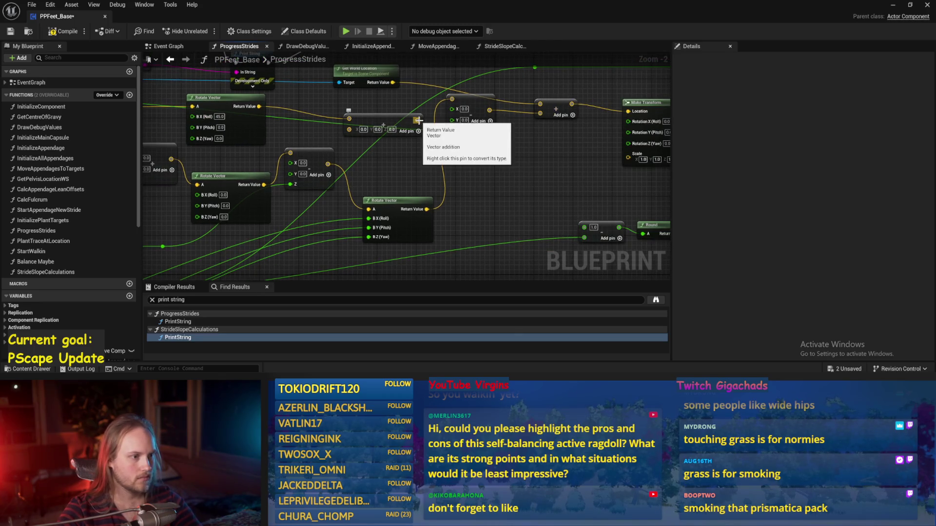
drag(390, 201, 447, 195)
click(411, 179)
drag(375, 162, 398, 148)
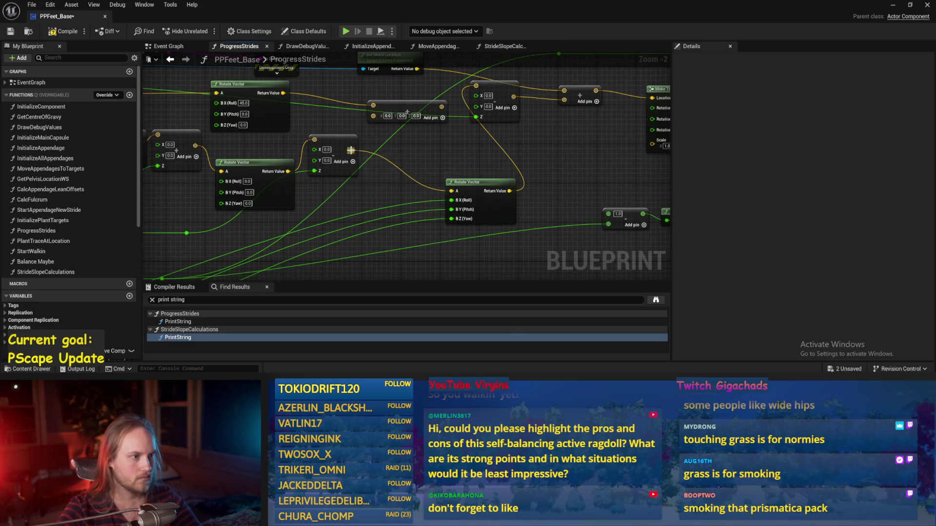
drag(403, 108, 407, 125)
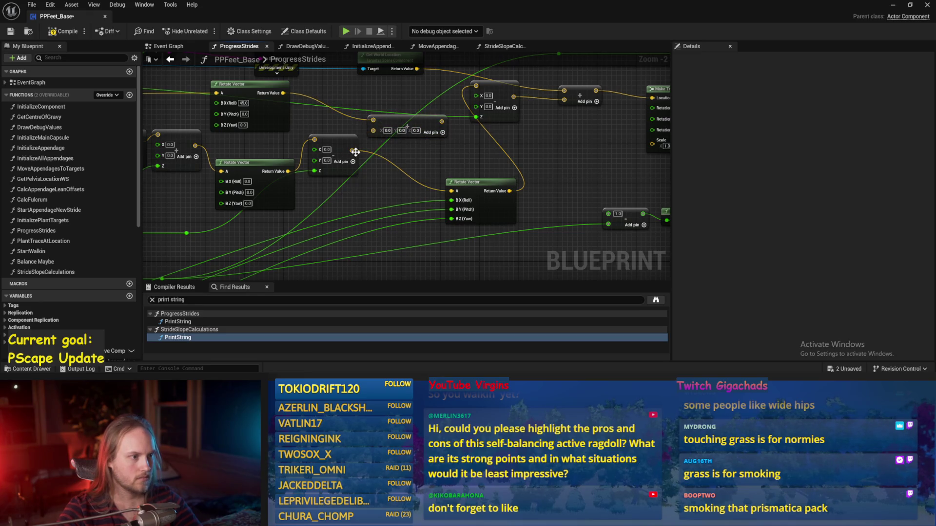
drag(352, 150, 375, 133)
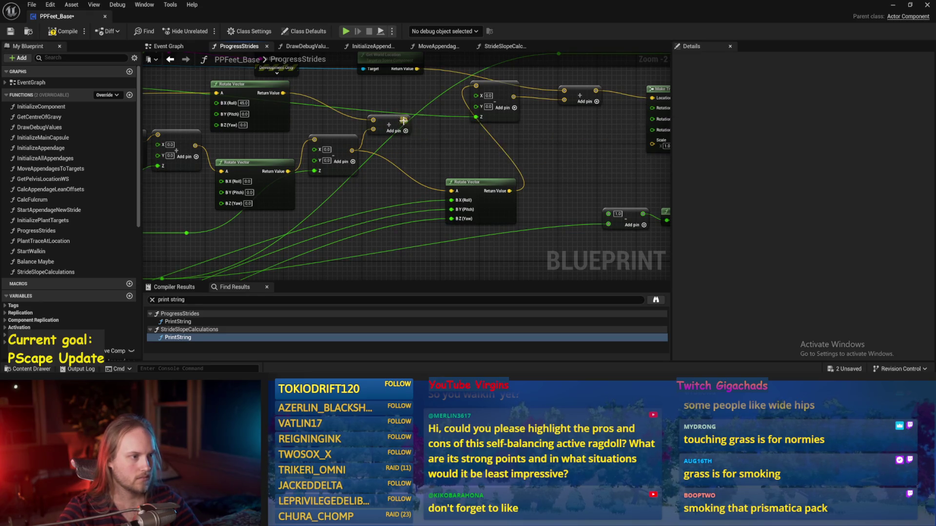
drag(427, 161, 530, 168)
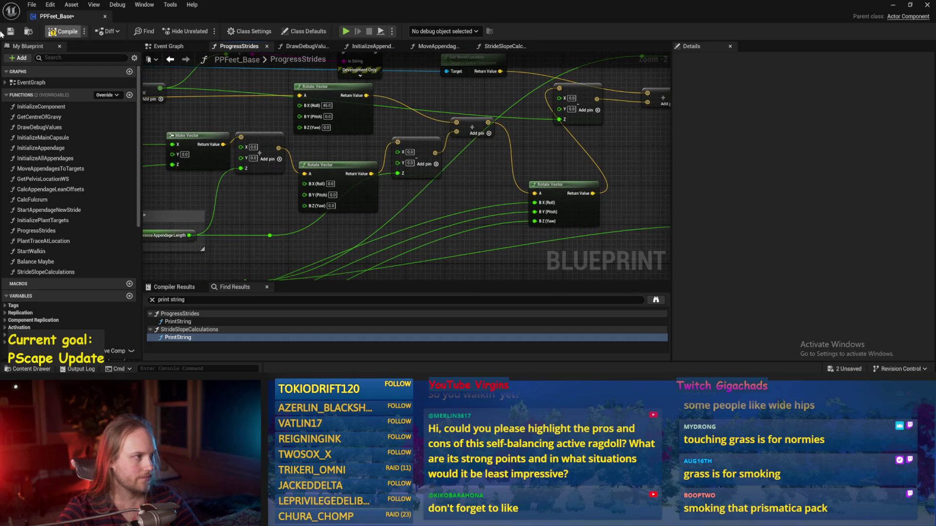
click(10, 31)
Step: Delete the old Break Vector math nodes, place Appendage Pelvis Offset beside the top Rotate Vector, and save
mouse_move(249, 107)
mouse_down()
mouse_move(365, 132)
mouse_move(327, 128)
mouse_move(268, 141)
mouse_up()
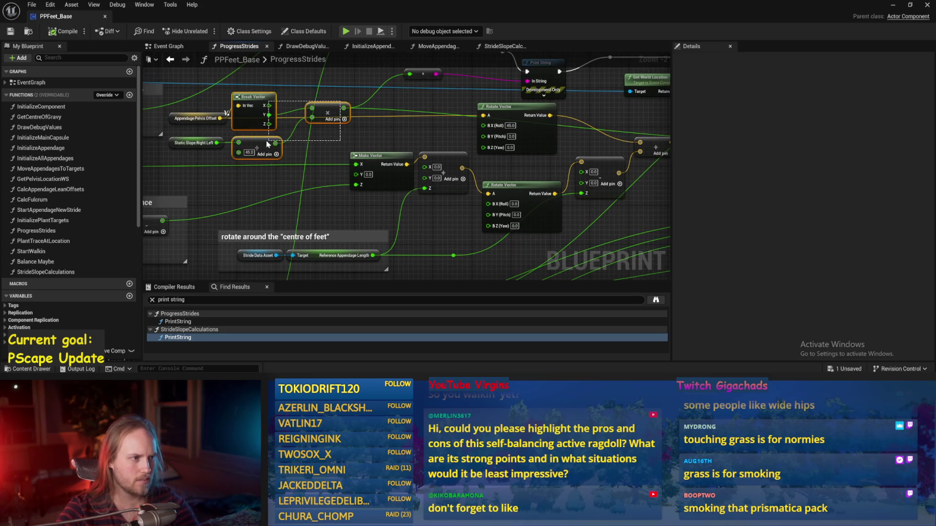
key(Delete)
mouse_move(195, 118)
mouse_down()
mouse_move(432, 128)
mouse_move(482, 115)
mouse_up()
drag(380, 112, 324, 108)
click(374, 124)
scroll(374, 124, up, 1)
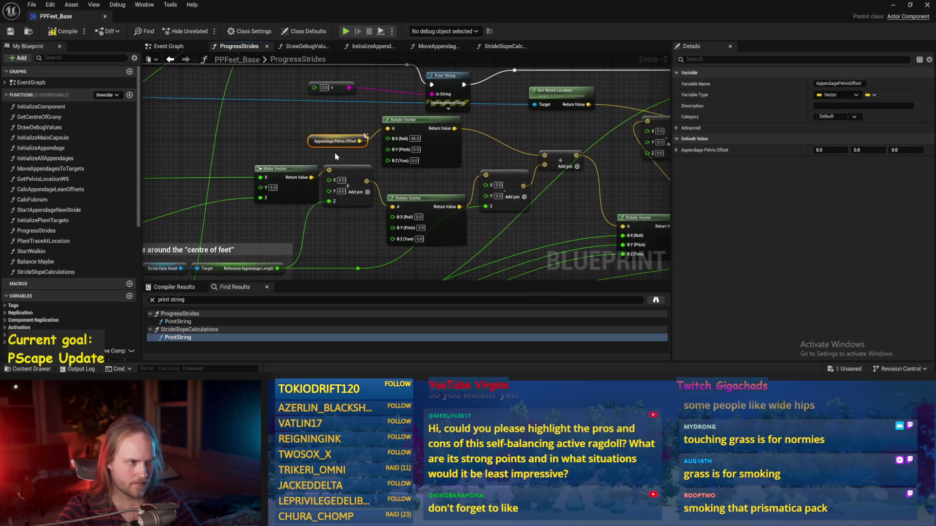
key(ctrl+s)
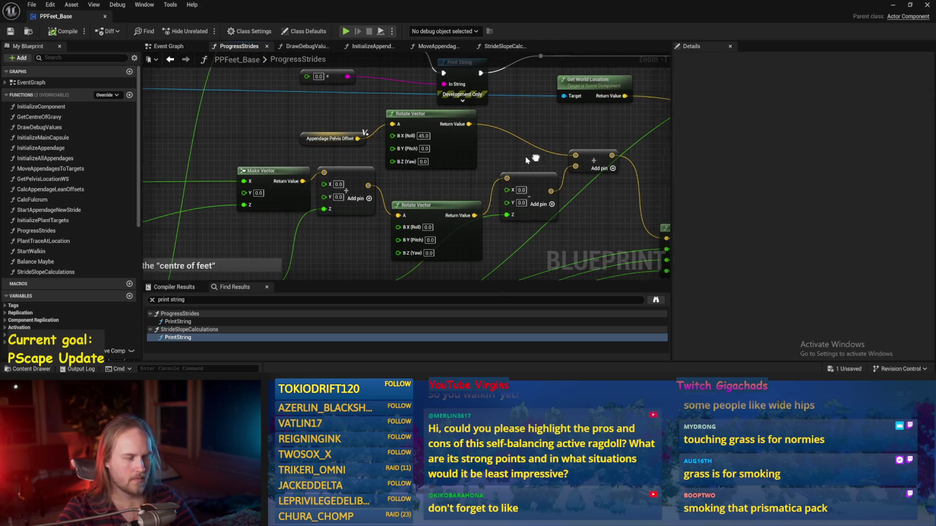
Step: Tidy the Rotate Vector and pelvis offset nodes, then watch the running play session
drag(401, 113, 378, 108)
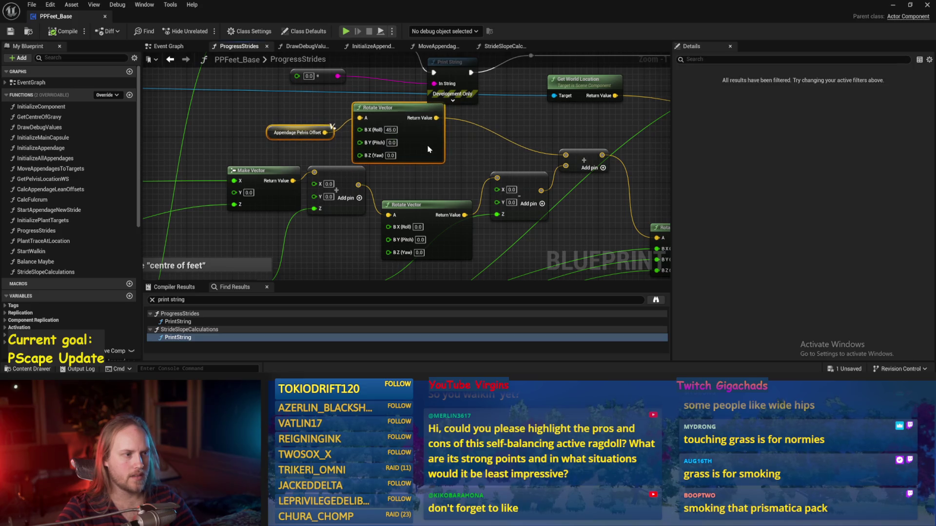
click(536, 166)
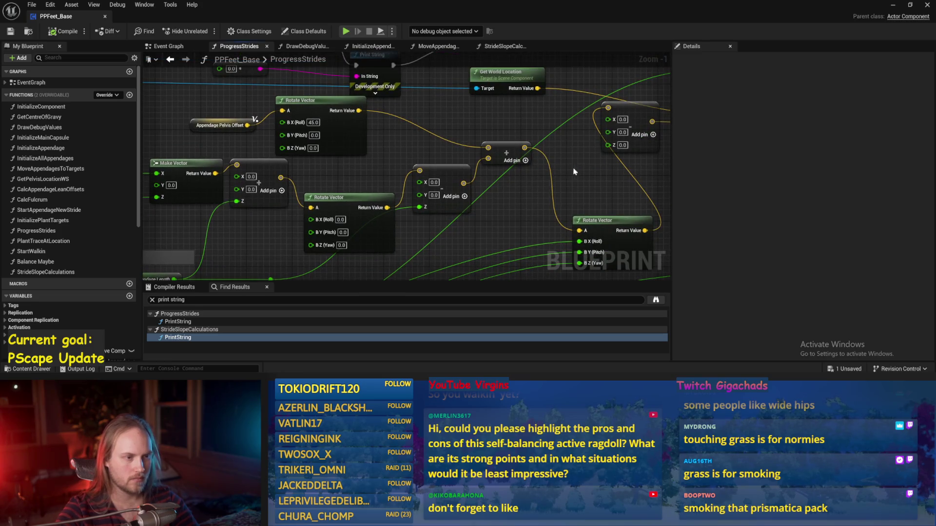
click(896, 8)
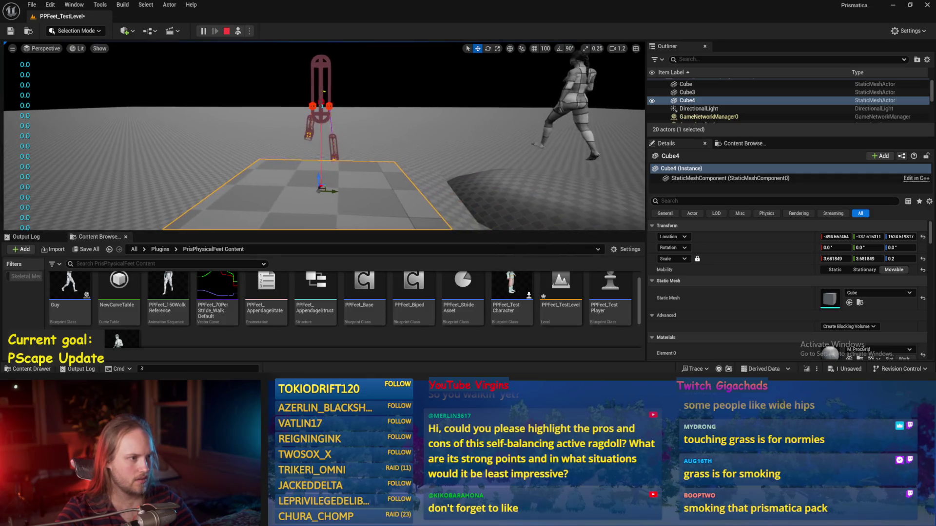
Step: Stop play, edit the pelvis-offset Rotate Vector's 45.0 Roll value, and save PPFeet_Base
scroll(383, 141, down, 2)
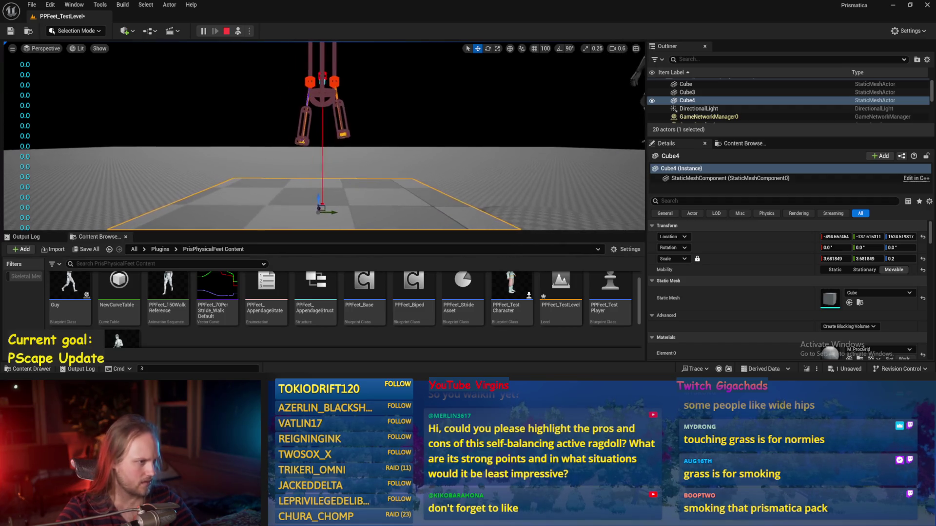
key(Escape)
key(alt+Tab)
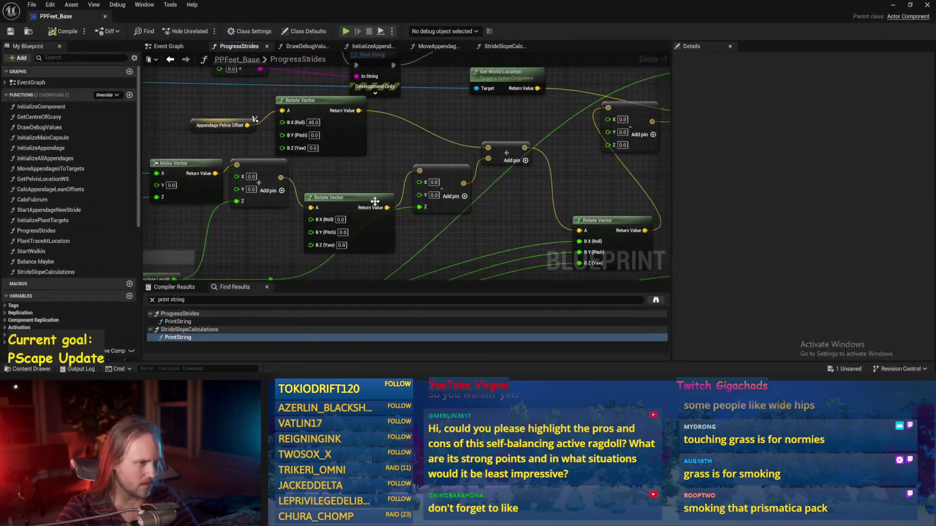
click(363, 123)
text(90)
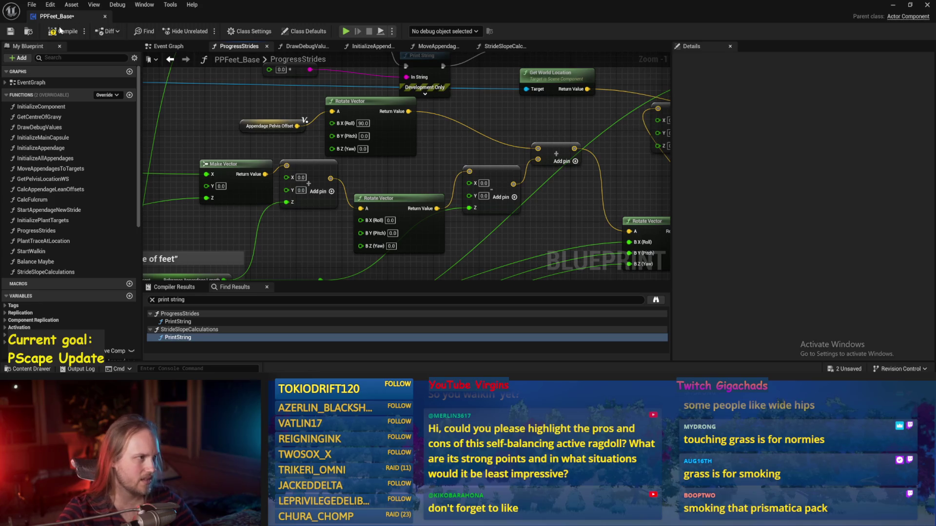
key(ctrl+s)
scroll(432, 142, down, 2)
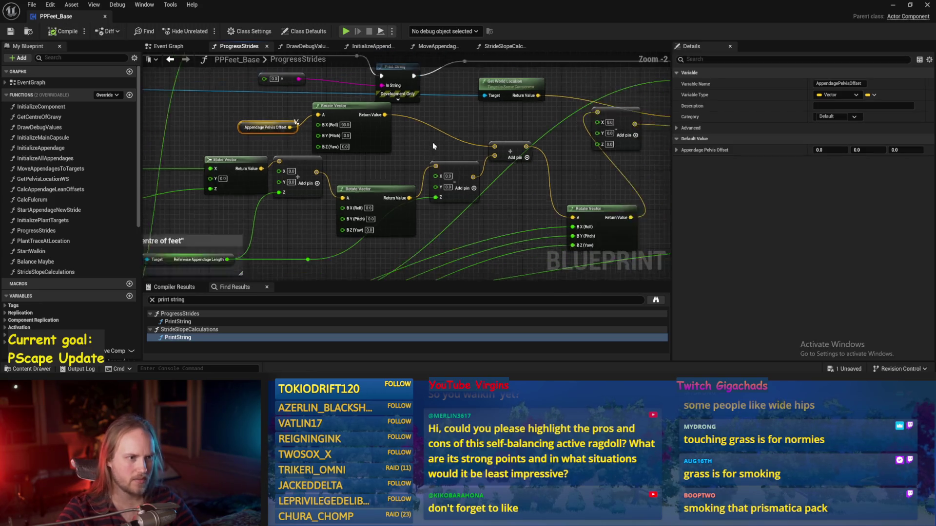
key(ctrl+s)
Step: Raise the middle Rotate Vector and Make Vector nodes to tidy the graph, saving again
drag(429, 150, 407, 137)
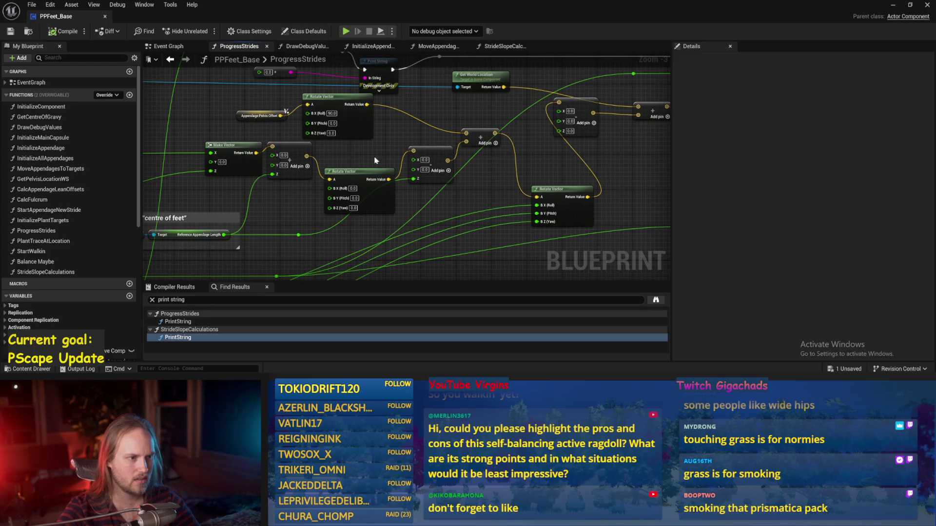
drag(369, 173, 362, 151)
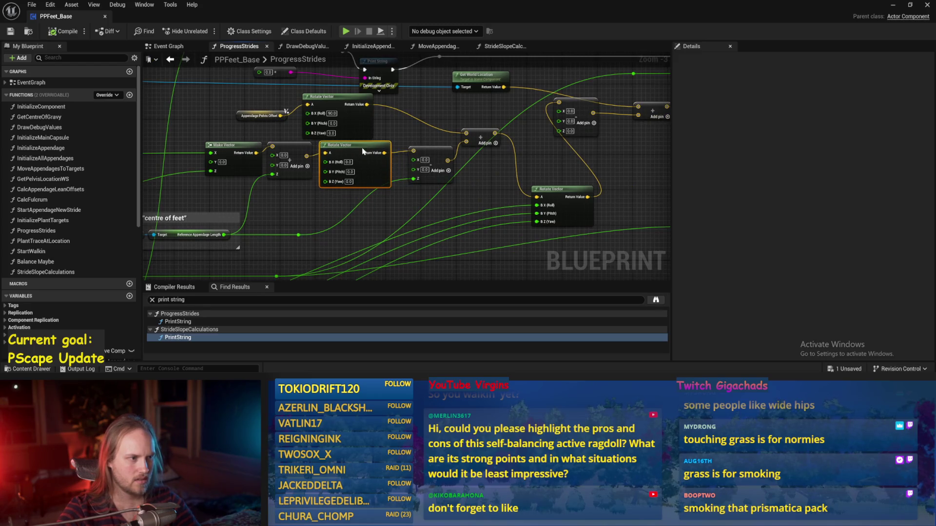
click(450, 168)
key(ctrl+s)
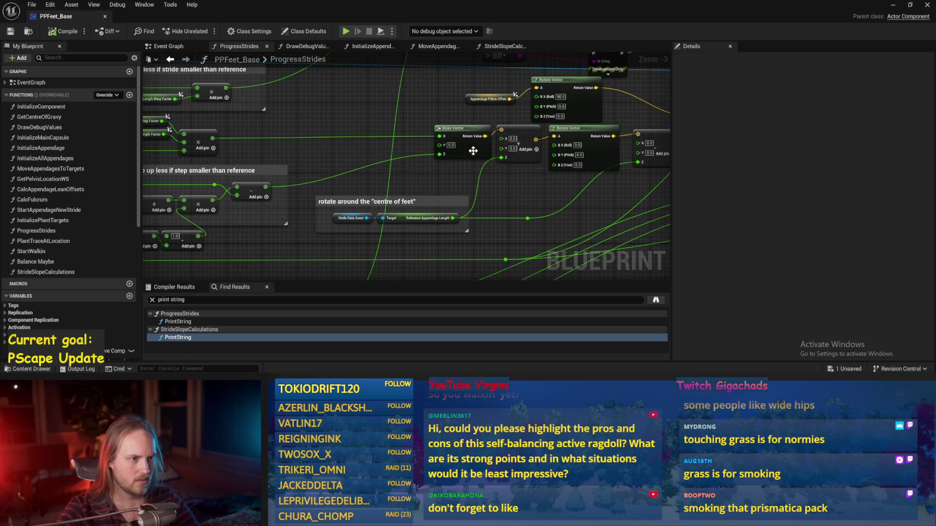
drag(472, 151, 391, 157)
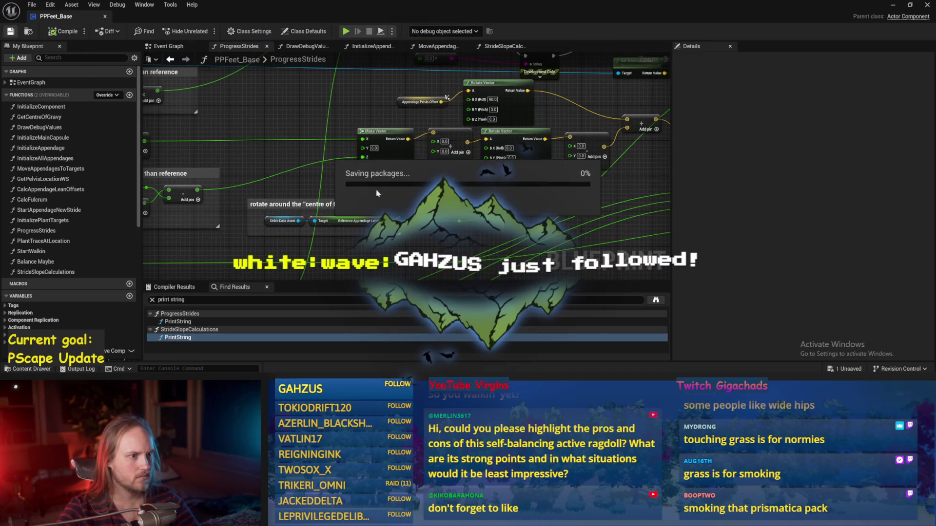
drag(609, 156, 555, 163)
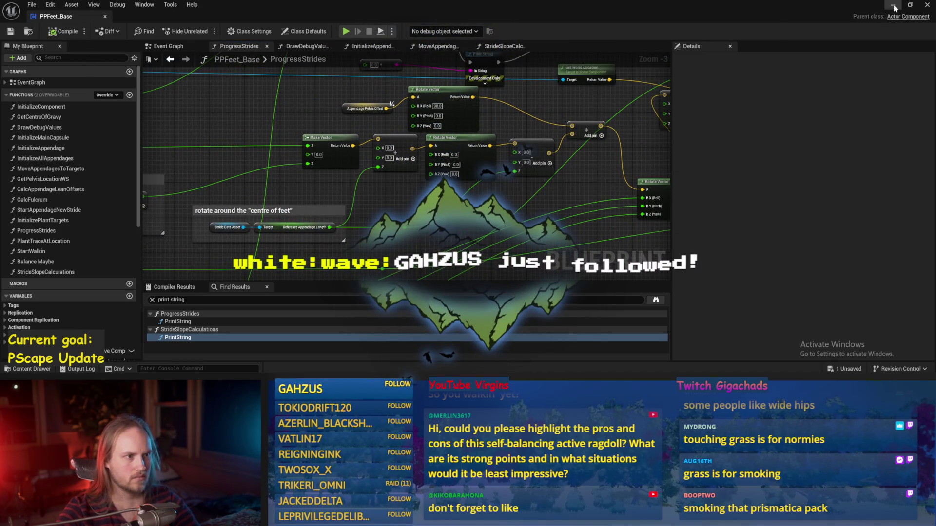
Step: Play the test level with Alt+P, then return to the ProgressStrides graph
key(alt+Tab)
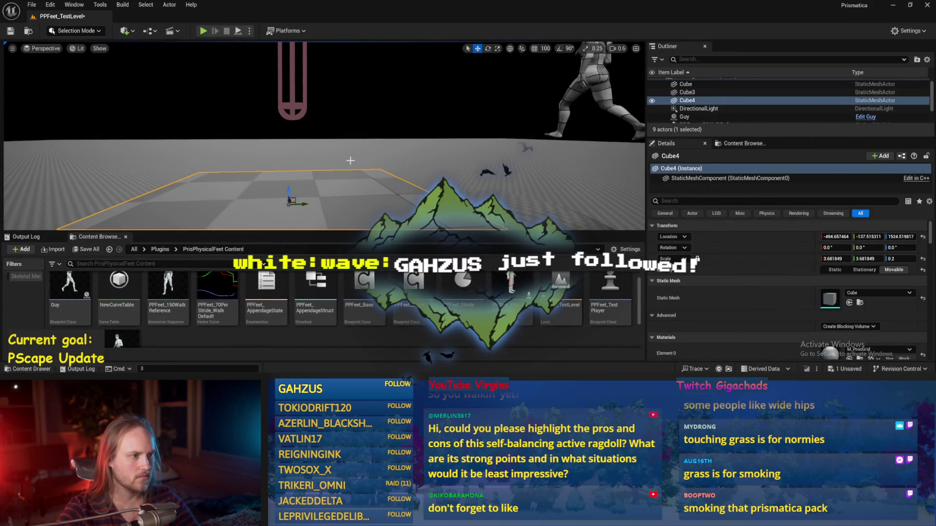
key(alt+p)
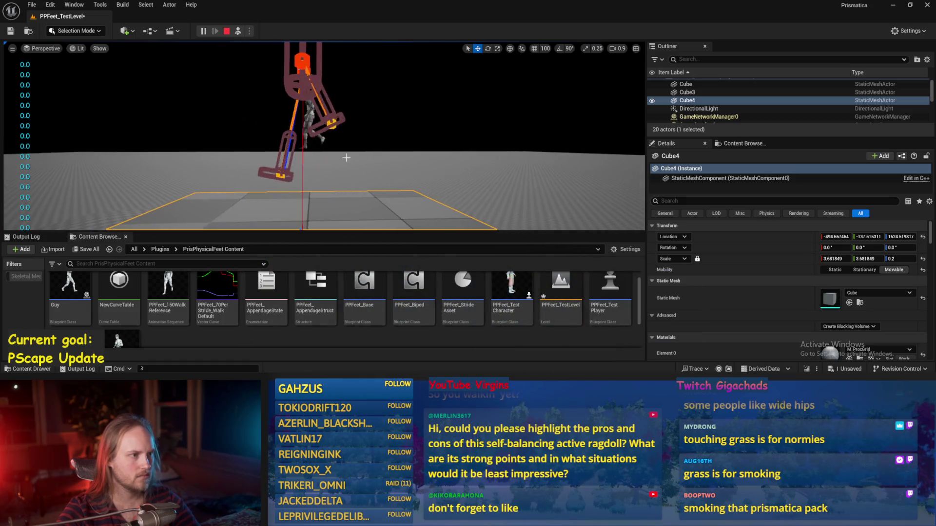
key(alt+Tab)
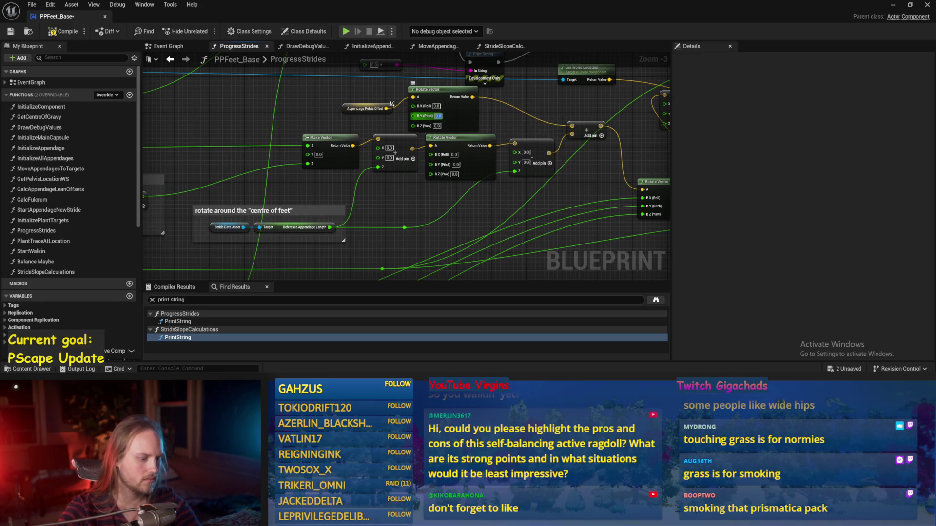
text(45)
Step: Save the 45° pitch and watch the play test before stopping it
key(ctrl+s)
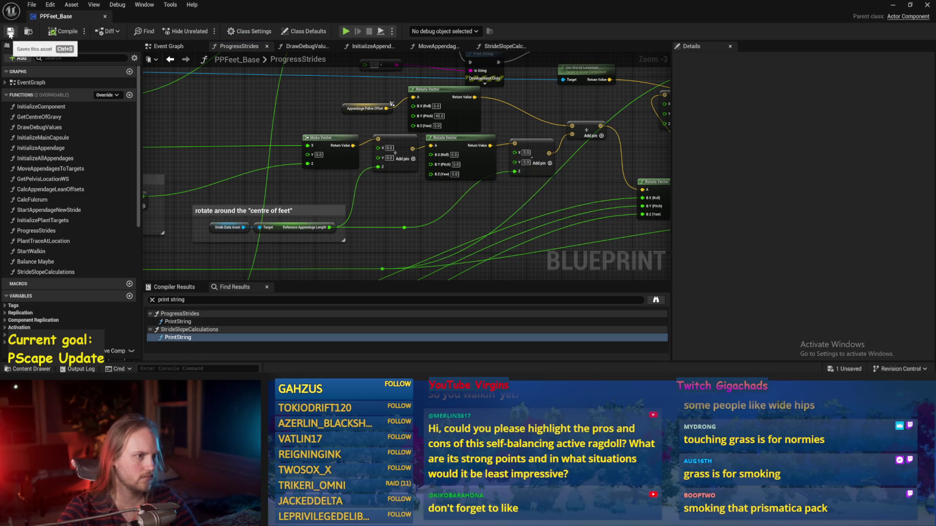
click(892, 8)
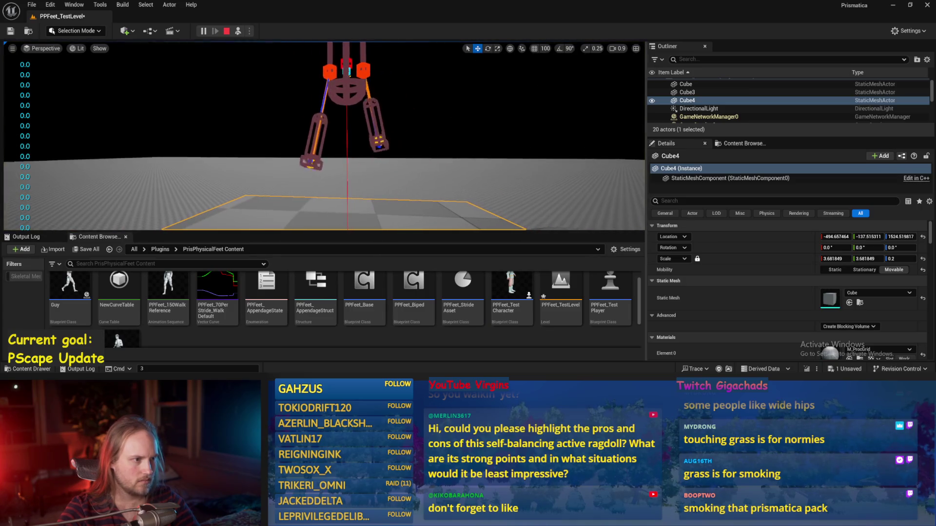
key(Escape)
Step: Delete the pelvis-offset Rotate Vector node, leaving Appendage Pelvis Offset unconnected
key(alt+Tab)
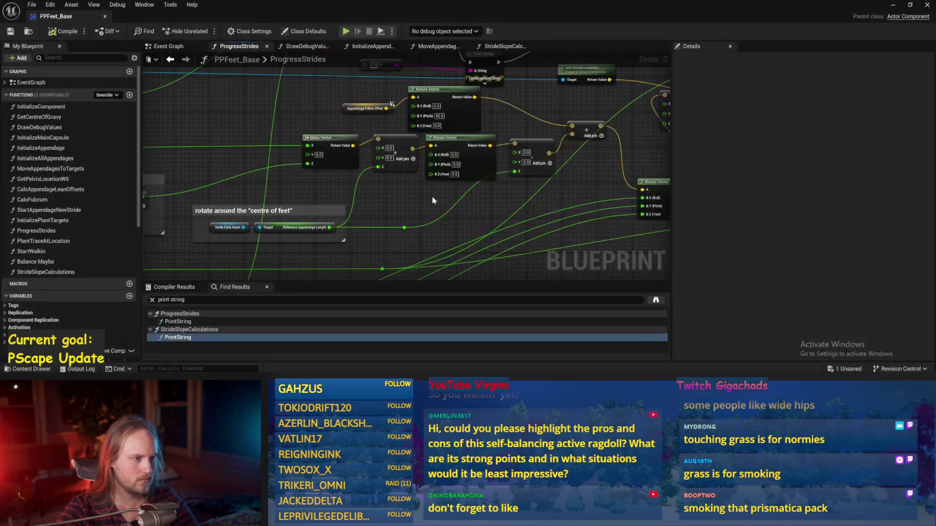
mouse_move(533, 211)
mouse_down()
mouse_move(485, 223)
mouse_move(528, 221)
mouse_up()
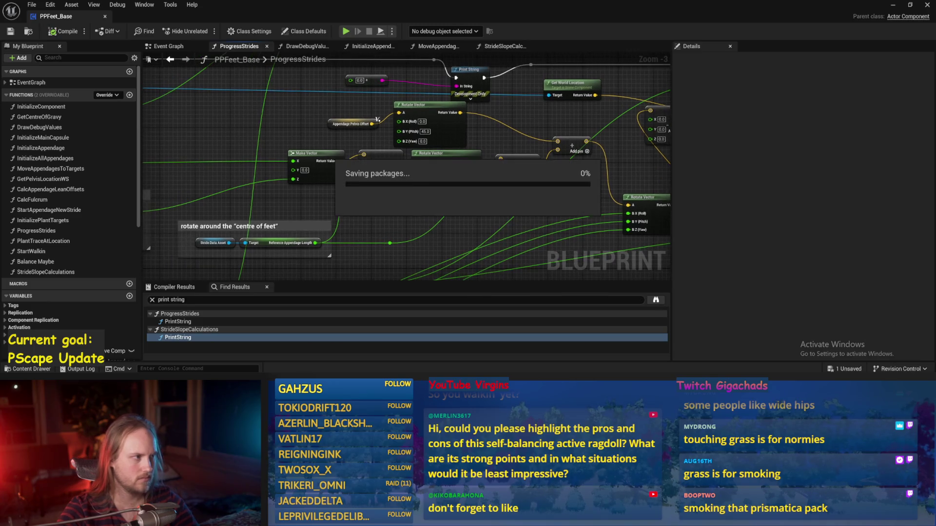
scroll(377, 119, up, 1)
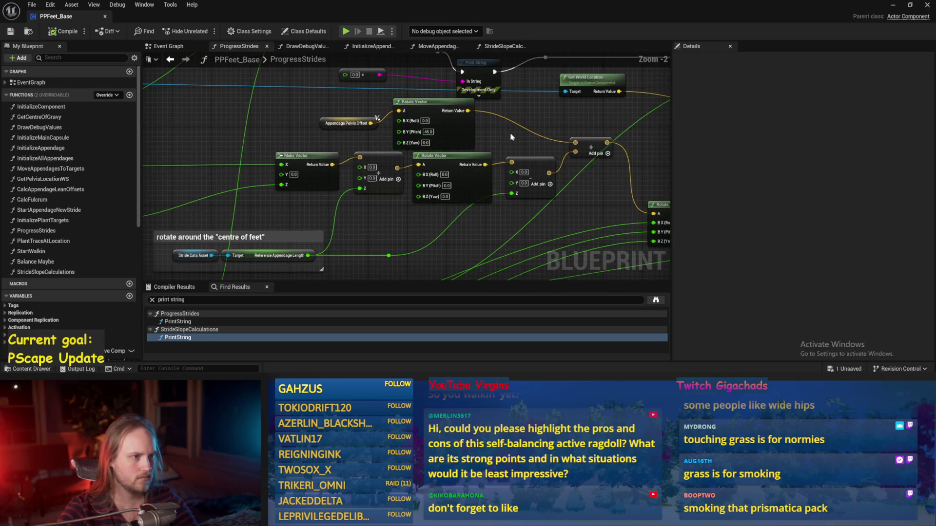
click(417, 103)
key(Delete)
Step: Add a Break Vector node on Appendage Pelvis Offset and move both nodes left
mouse_move(373, 119)
mouse_down()
mouse_move(295, 113)
mouse_move(321, 115)
mouse_up()
text(break)
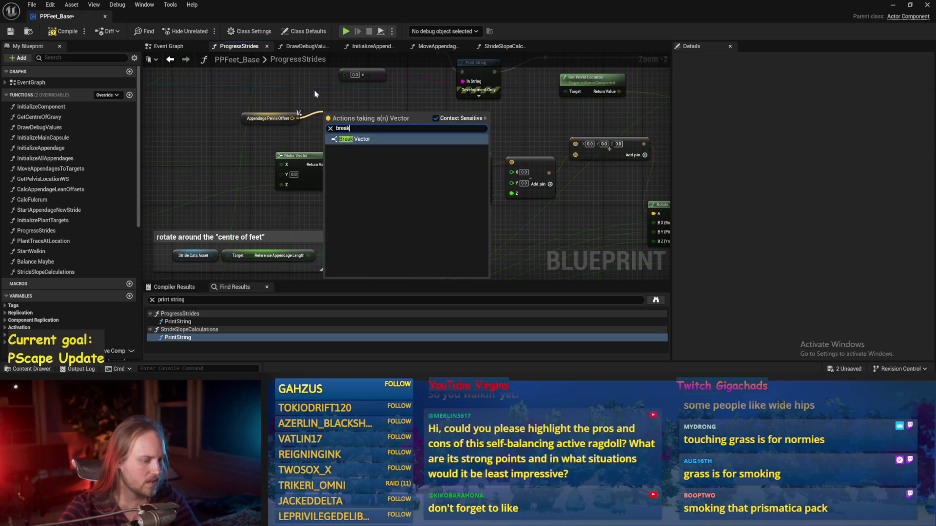
key(Return)
mouse_move(328, 137)
mouse_down()
mouse_move(276, 136)
mouse_move(324, 145)
mouse_move(331, 112)
mouse_move(369, 115)
mouse_move(368, 176)
mouse_move(280, 186)
mouse_up()
Step: Multiply the offset's Z by 2.0, add it into the chain, and wire the result into Make Vector's Z
text(*)
key(Return)
text(2)
key(Return)
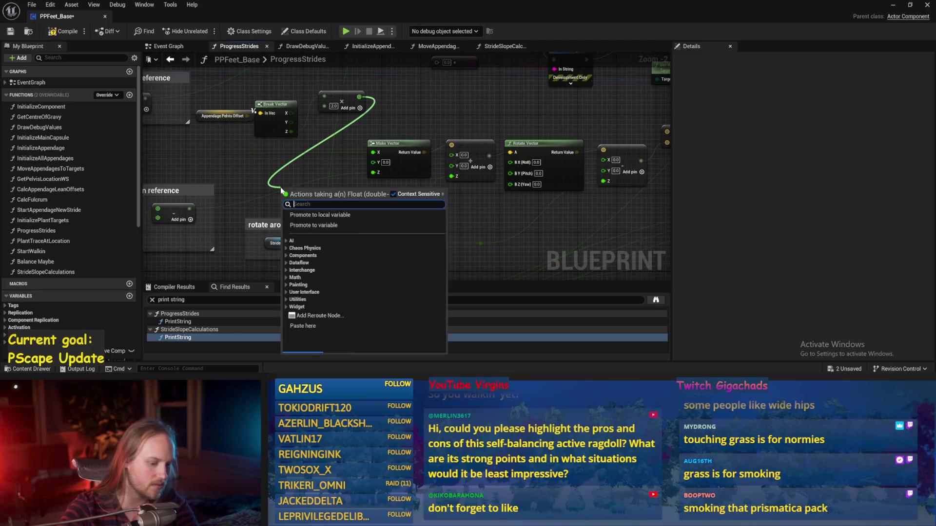
text(+)
key(Return)
mouse_move(189, 209)
mouse_down()
mouse_move(293, 202)
mouse_move(281, 206)
mouse_move(285, 198)
mouse_up()
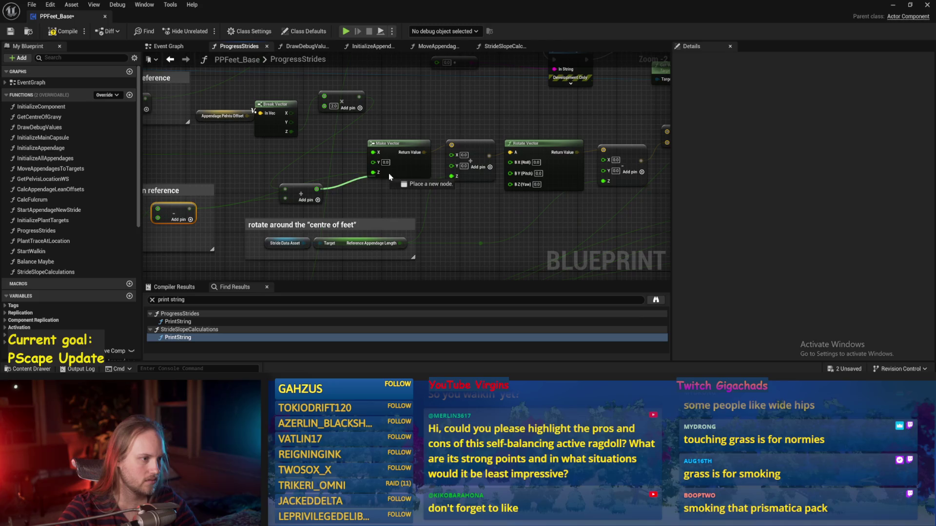
Step: Save the blueprint and play-test PPFeet_TestLevel
click(11, 31)
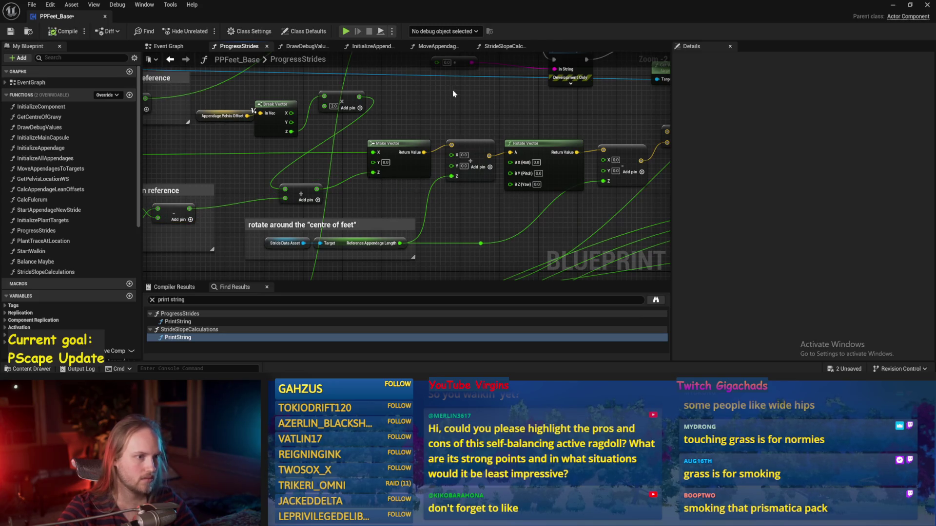
click(893, 5)
key(alt+p)
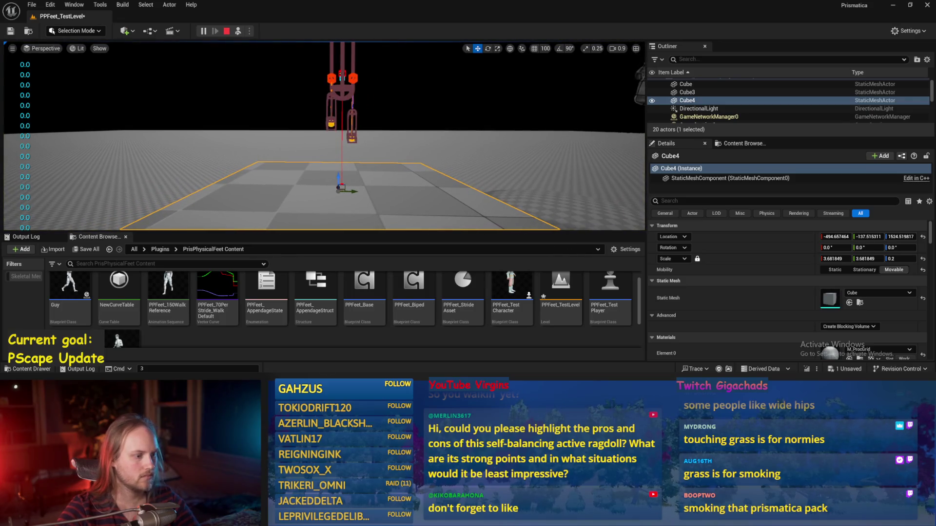
Step: Feed the multiply from Break Vector's Y pin instead of Z, save PPFeet_Base, and watch the level
key(alt+Tab)
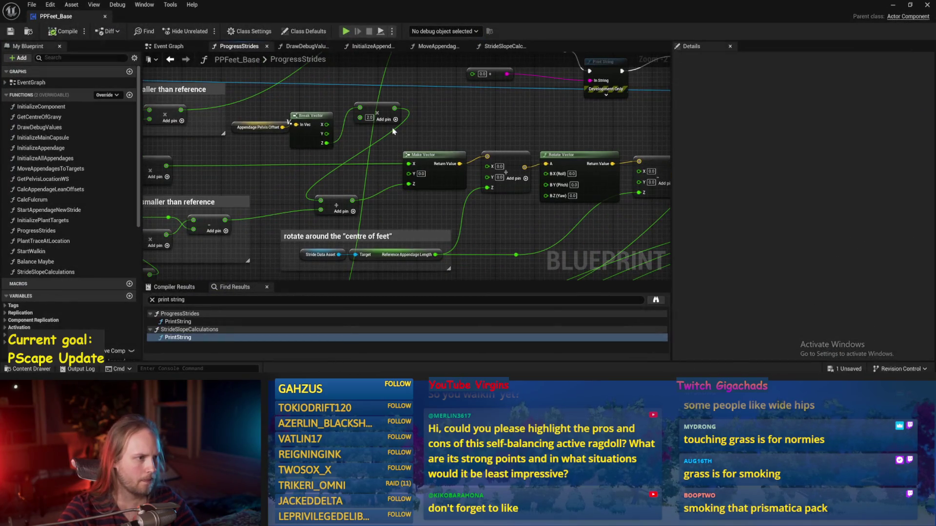
drag(382, 107, 366, 117)
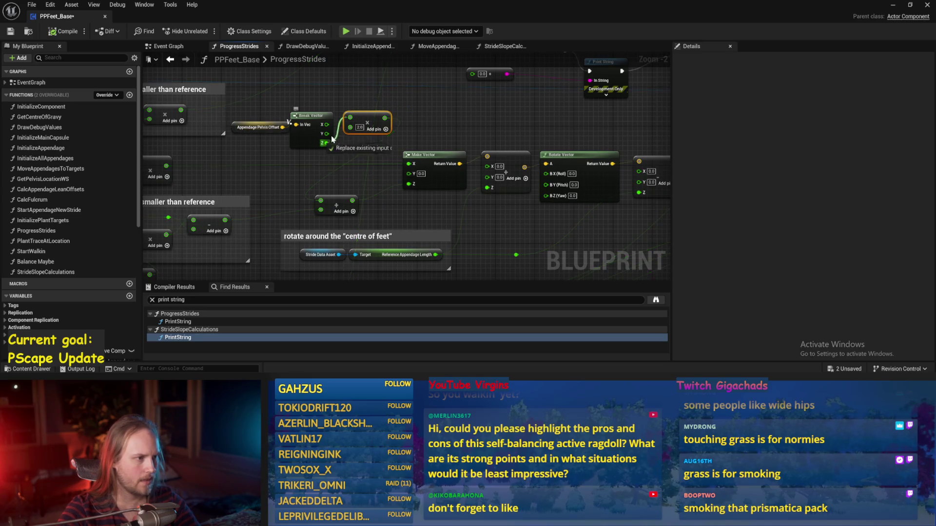
drag(327, 143, 327, 133)
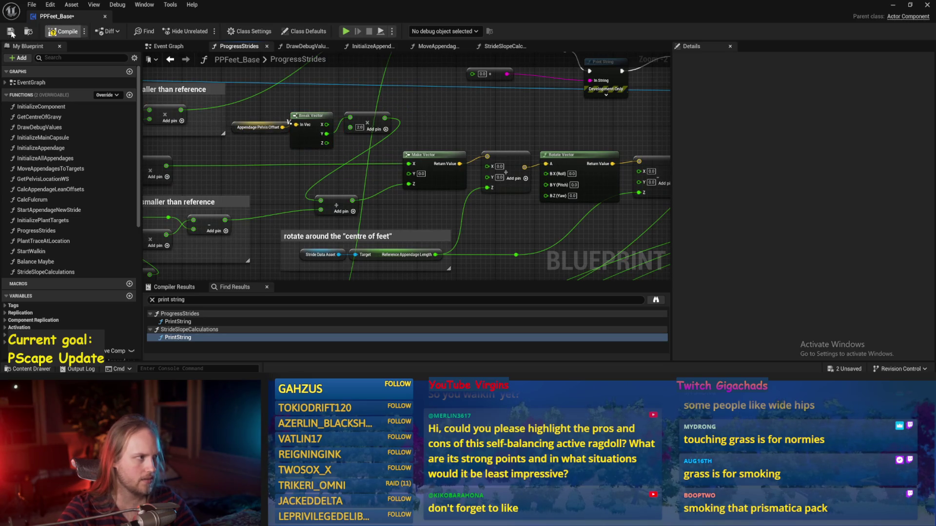
click(11, 32)
click(892, 7)
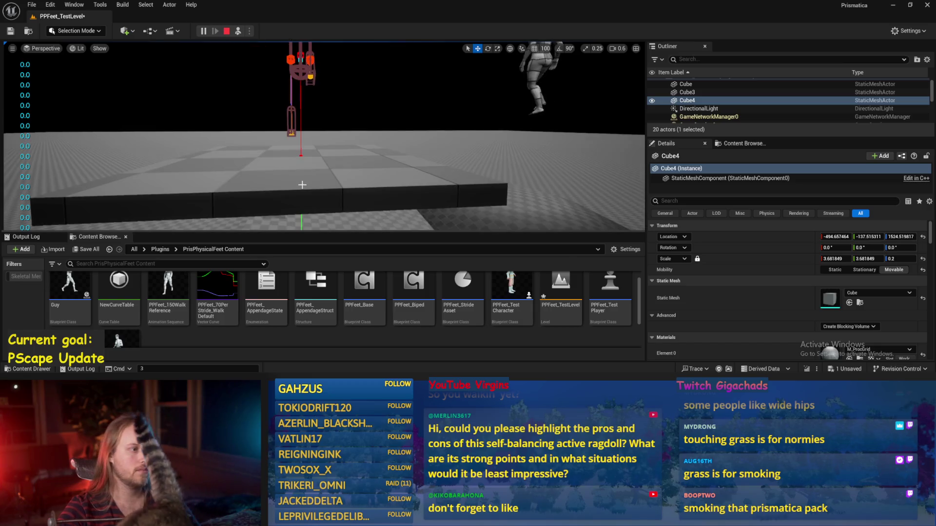
Step: Save the level, tilt Cube4 around X to about -46.59° while playing, then stop play
key(ctrl+s)
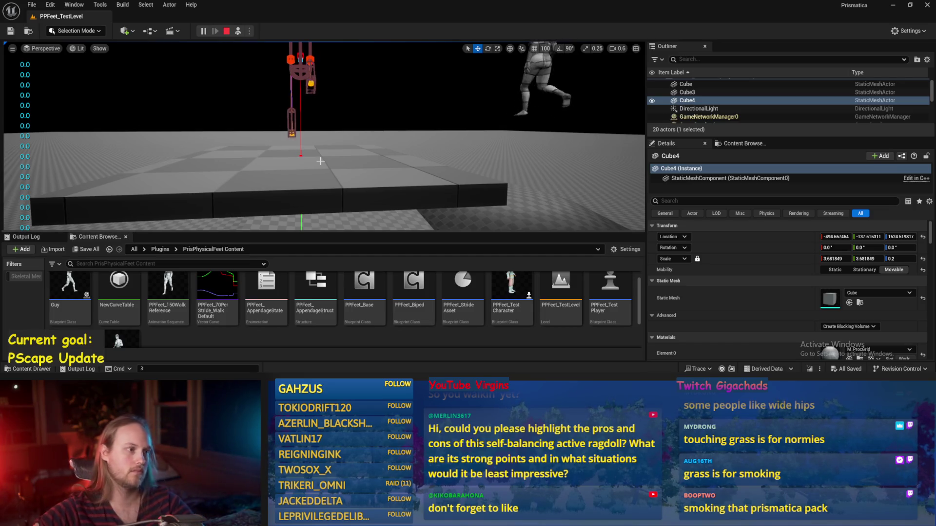
key(f)
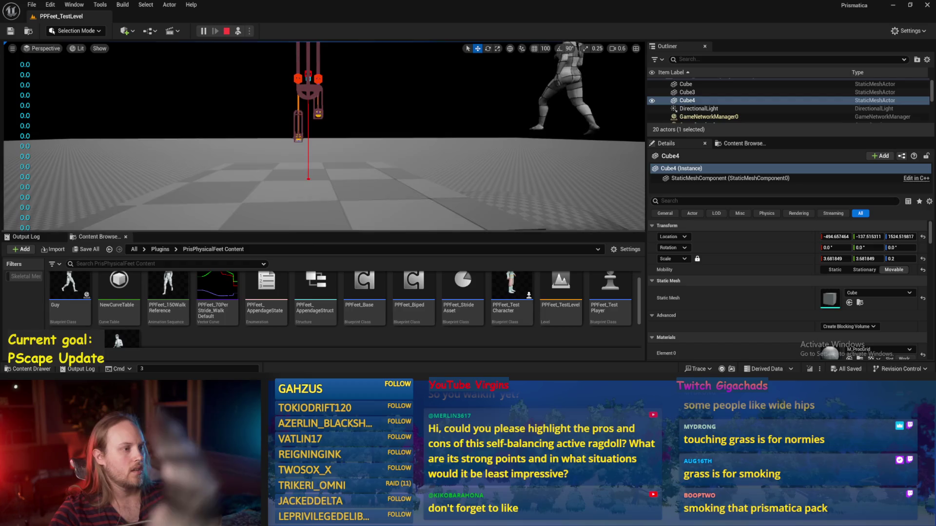
key(e)
mouse_move(332, 172)
mouse_down()
mouse_move(339, 163)
mouse_move(332, 172)
mouse_move(353, 182)
mouse_up()
key(Escape)
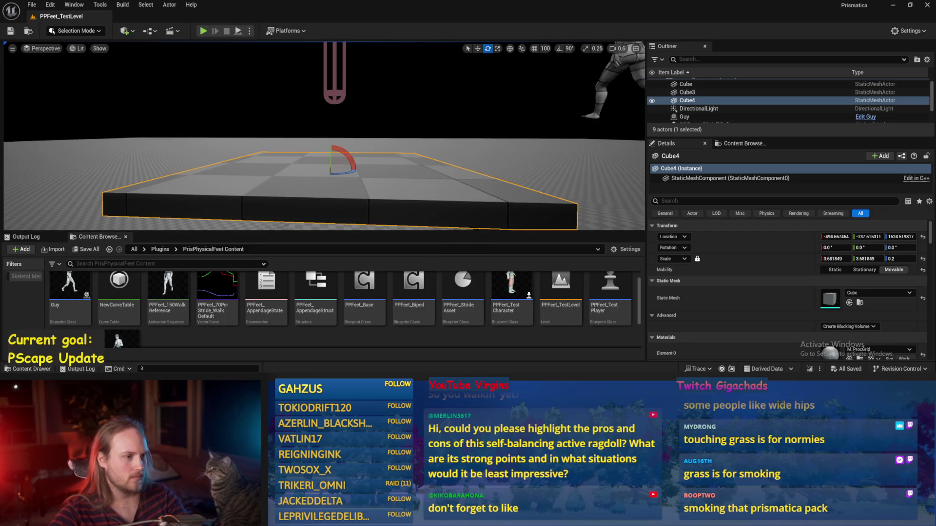
key(ctrl+s)
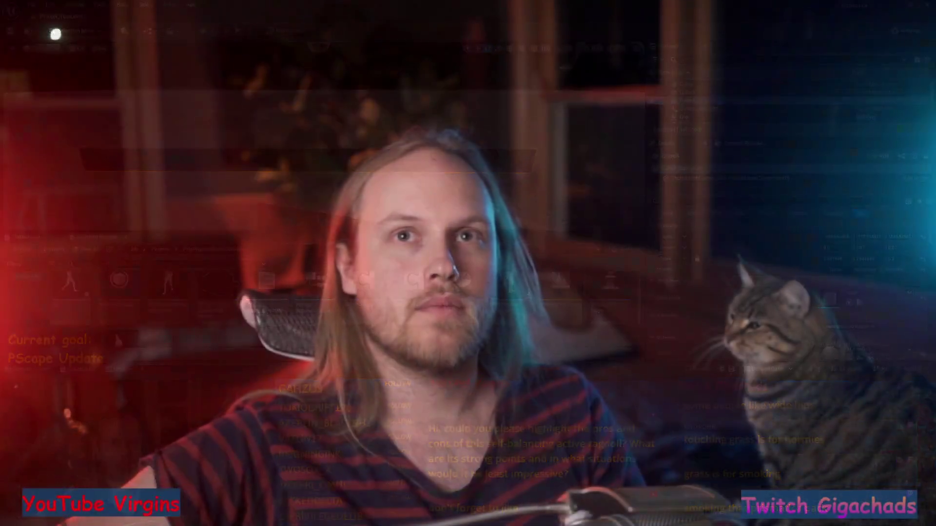